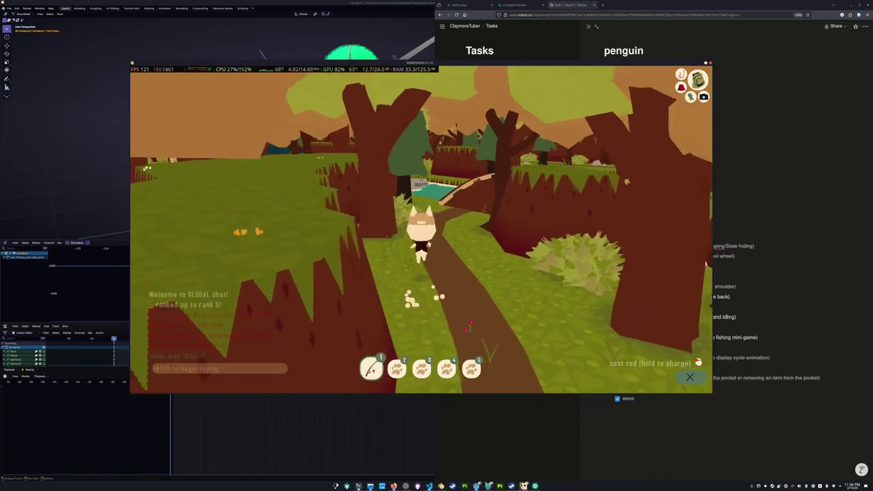
# Walk the cat along the forest trail past the river and house to Pawprint Point, then enter the hub
pyautogui.press('w')
pyautogui.press('w')
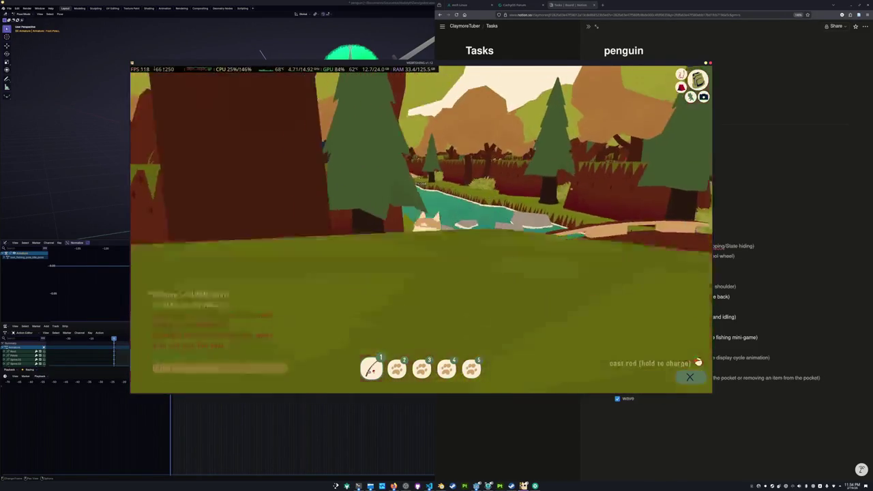
pyautogui.press('w')
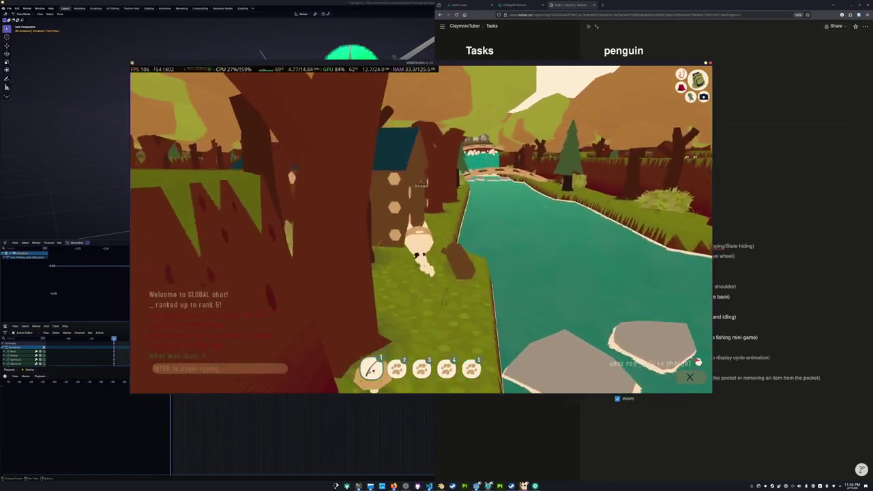
pyautogui.press('w')
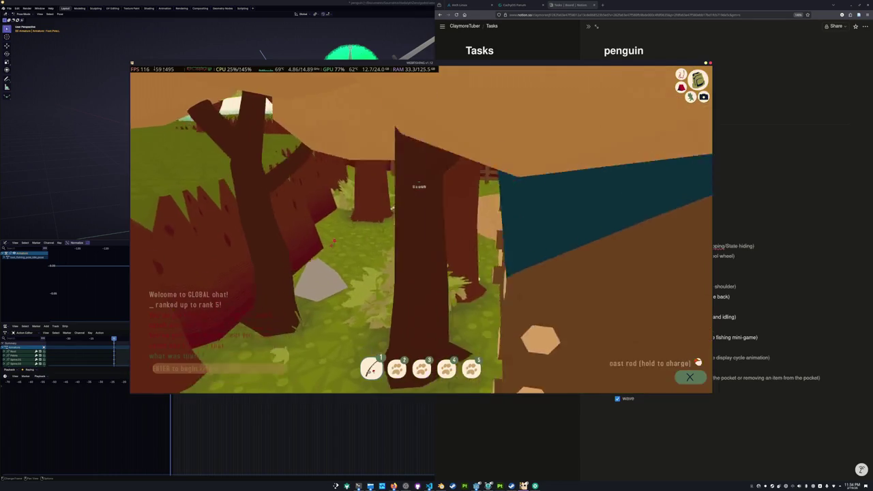
pyautogui.press('w')
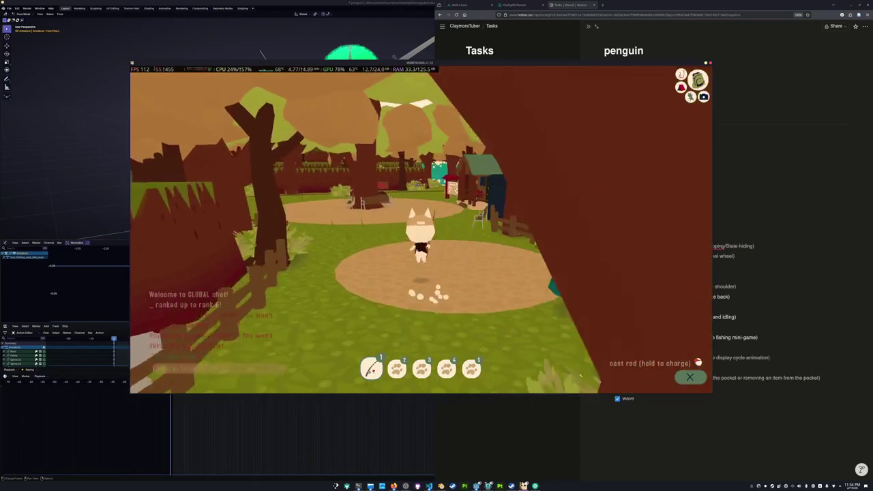
pyautogui.press('w')
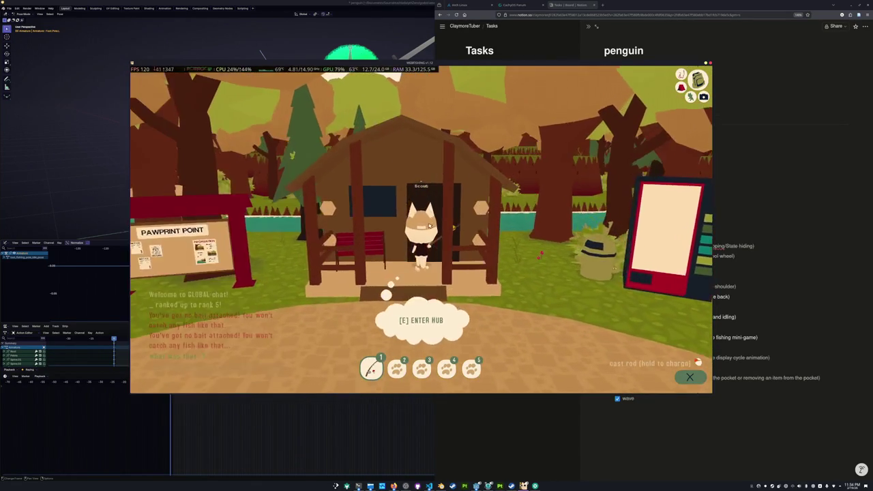
pyautogui.press('e')
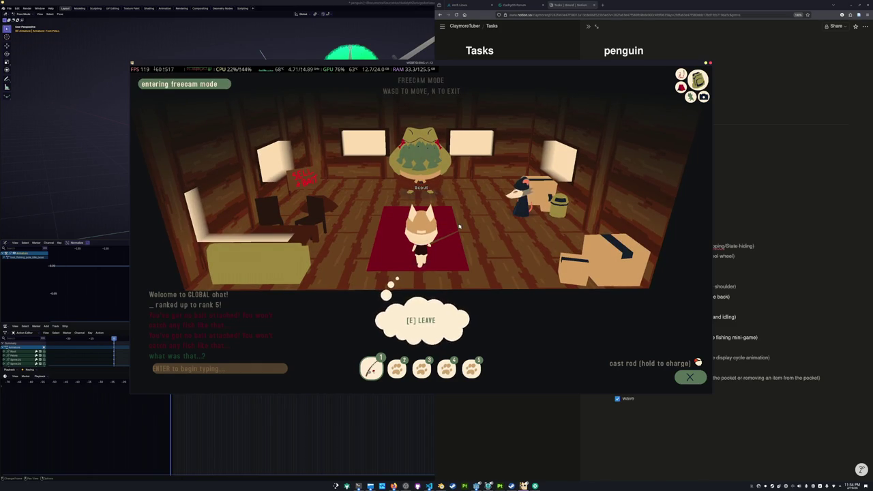
# Pull the free camera back and sweep it sideways across the lit hub room
pyautogui.press('s')
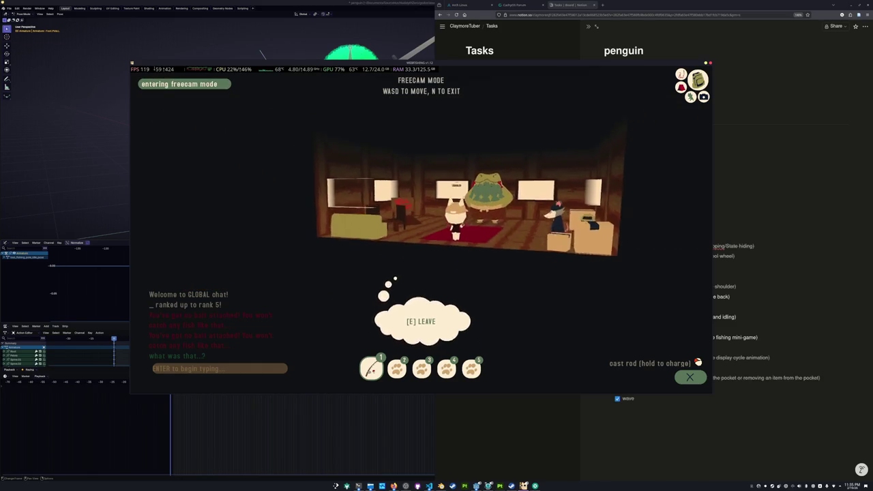
pyautogui.press('a')
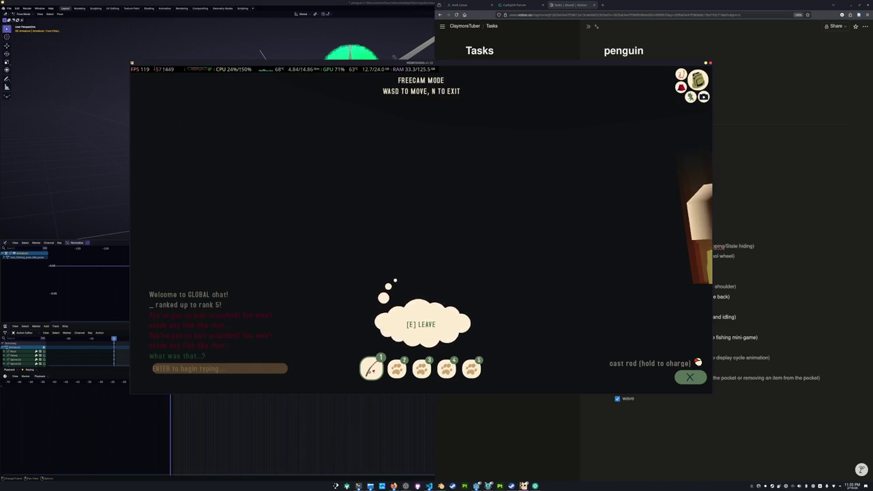
pyautogui.press('a')
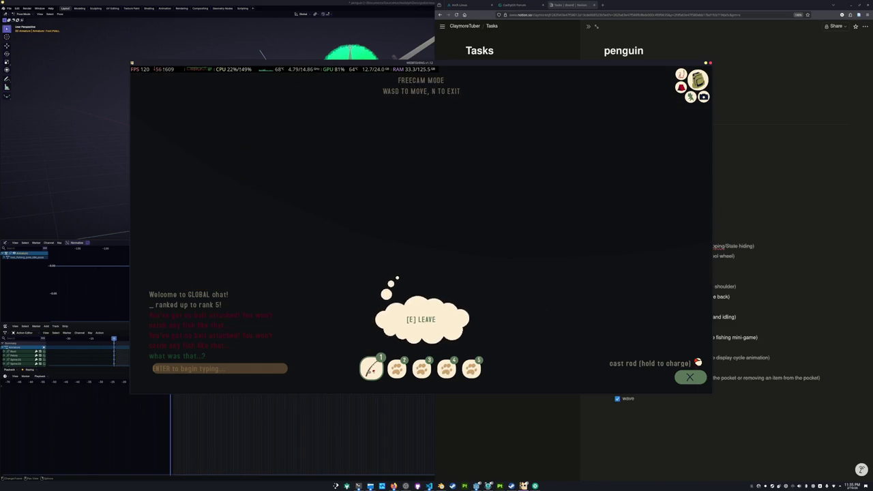
pyautogui.press('d')
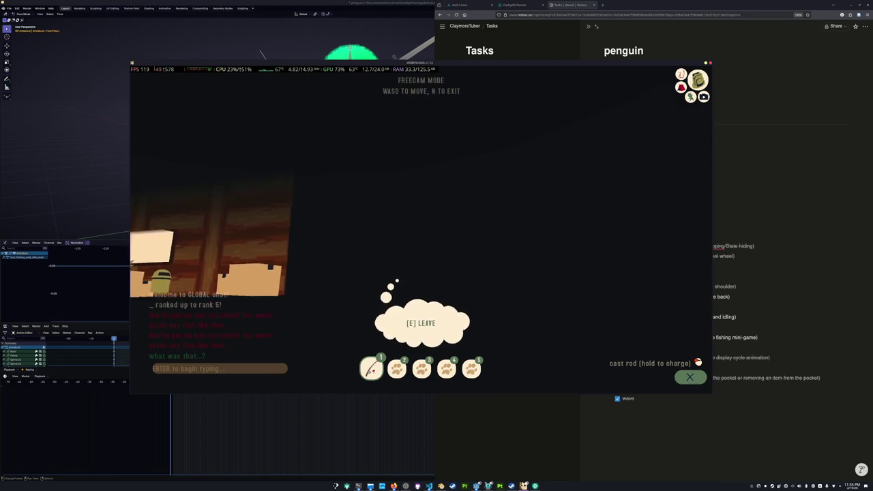
pyautogui.press('a')
pyautogui.press('d')
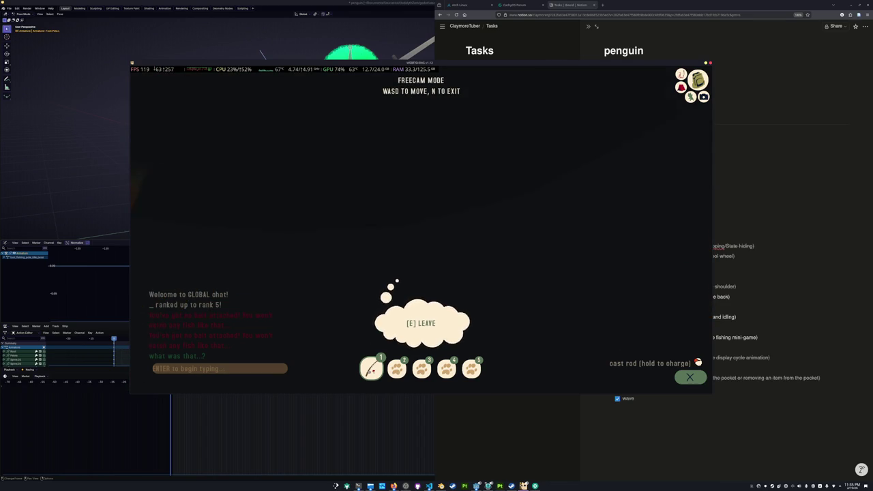
pyautogui.press('a')
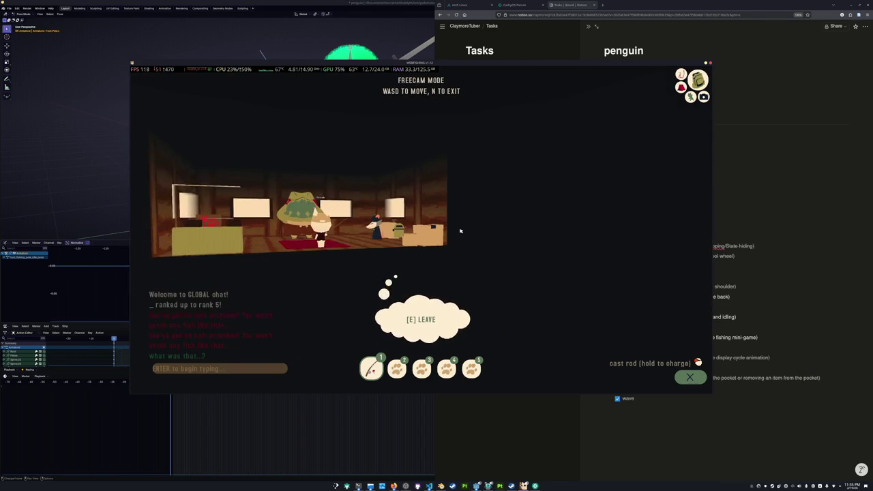
# Fly the free camera outdoors over the water and sand, then frame the character from new angles
pyautogui.press('e')
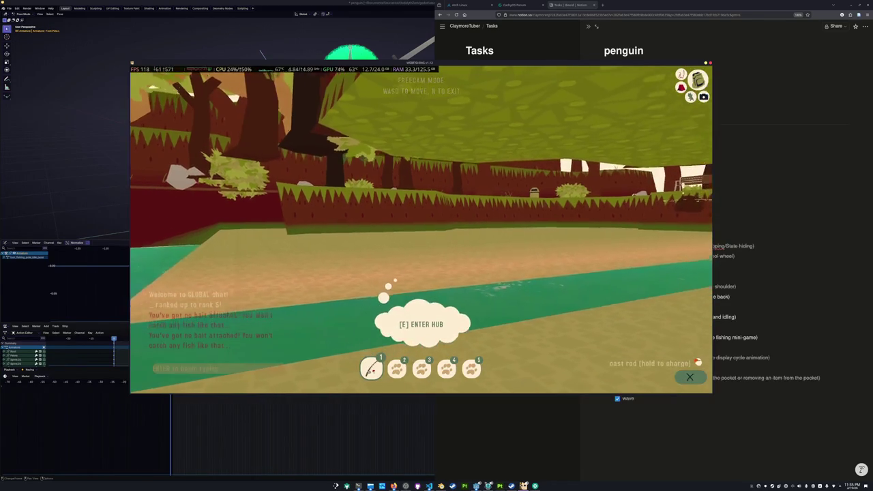
pyautogui.press('w')
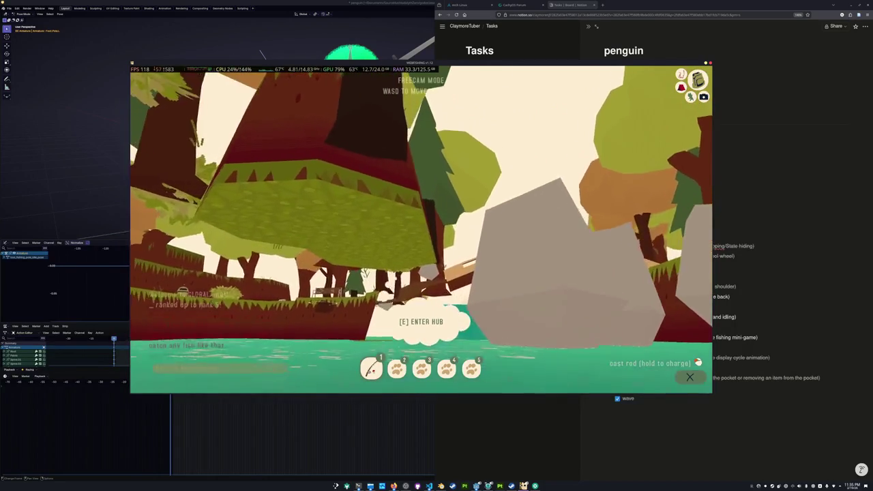
pyautogui.press('w')
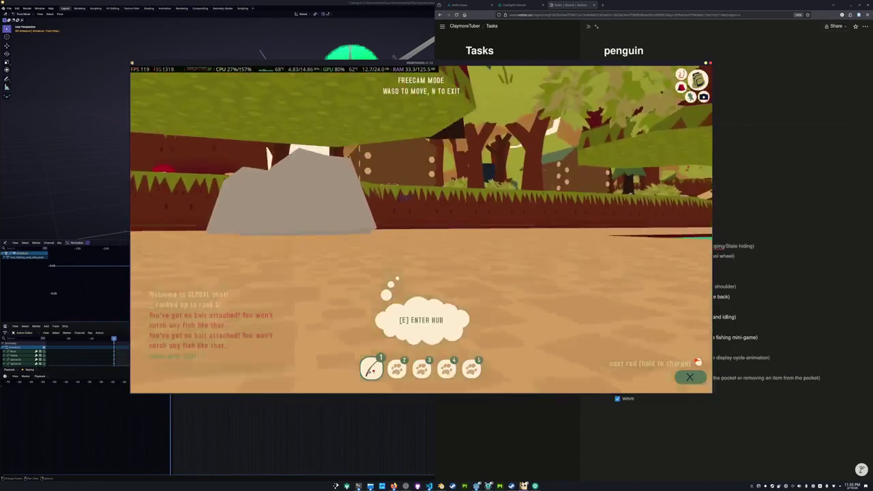
pyautogui.press('s')
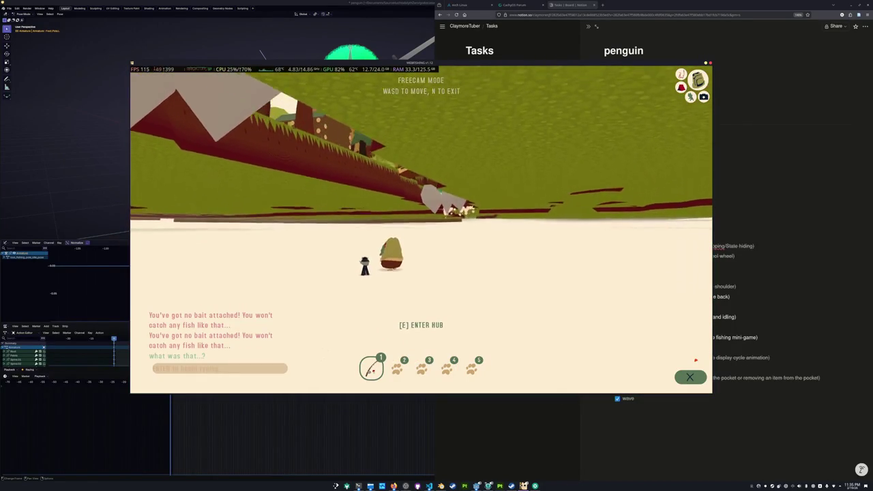
pyautogui.press('s')
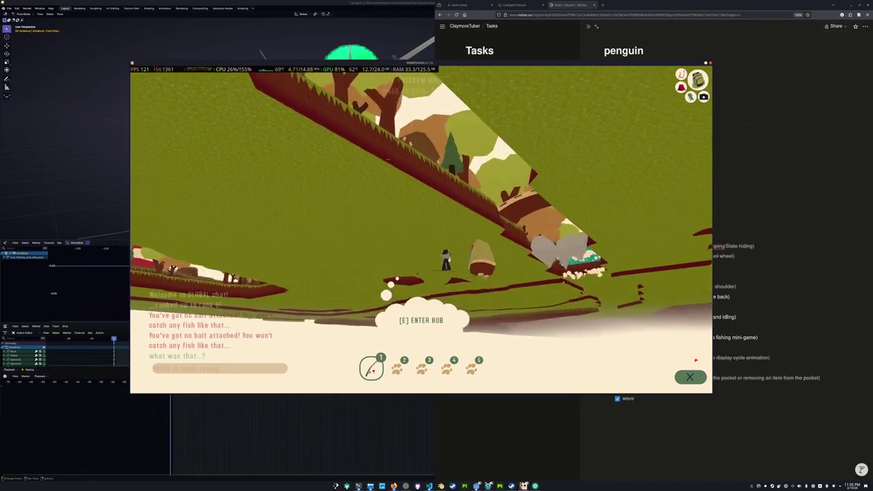
pyautogui.press('w')
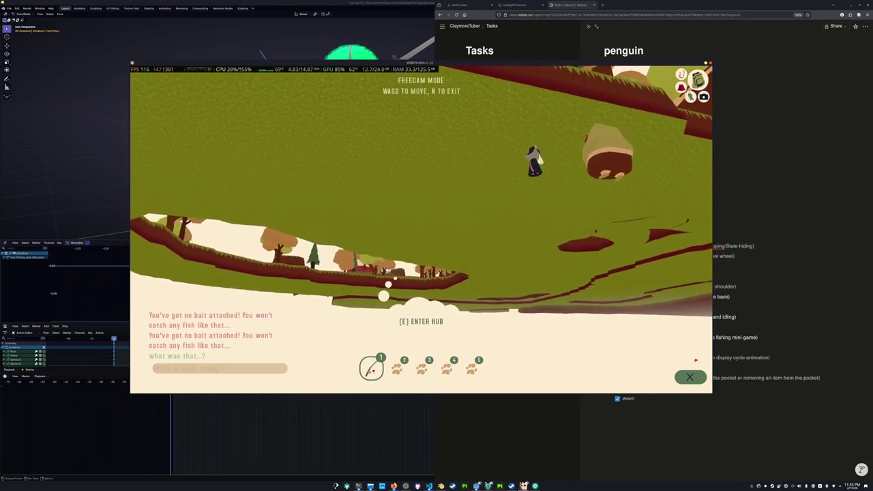
pyautogui.press('w')
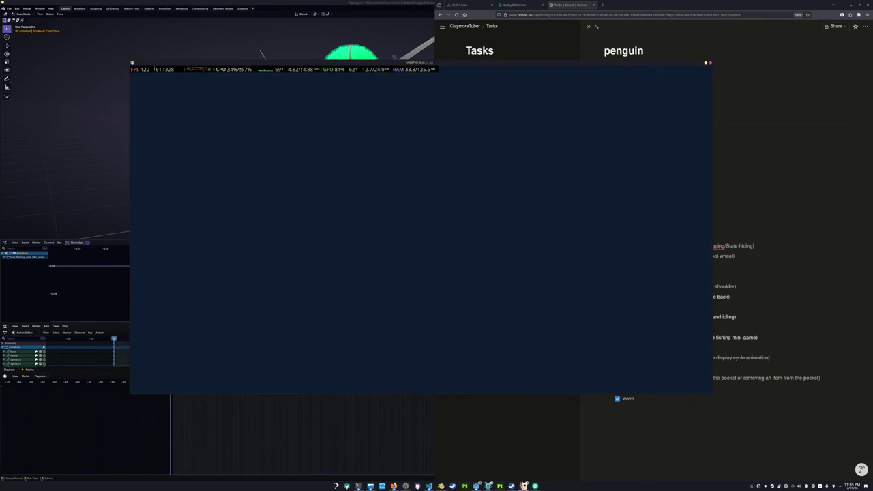
# Travel back and forth between hub and outdoors, exit freecam with N, and end inside the hub
pyautogui.press('e')
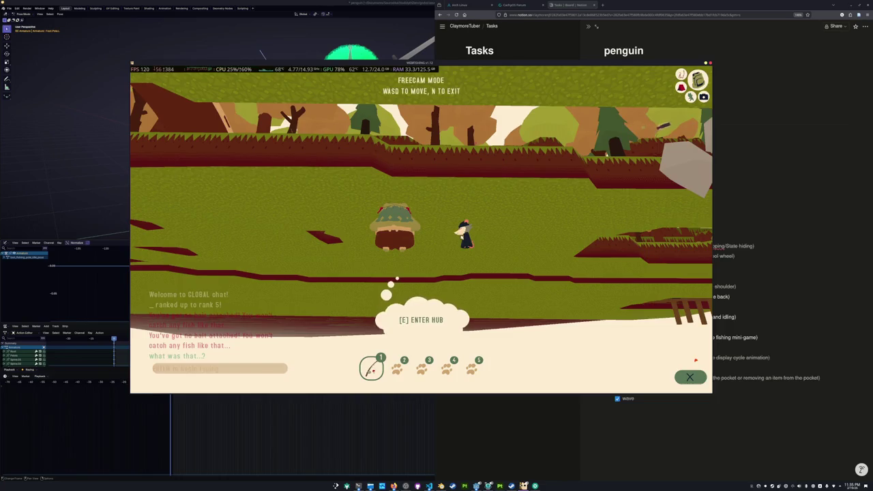
pyautogui.press('e')
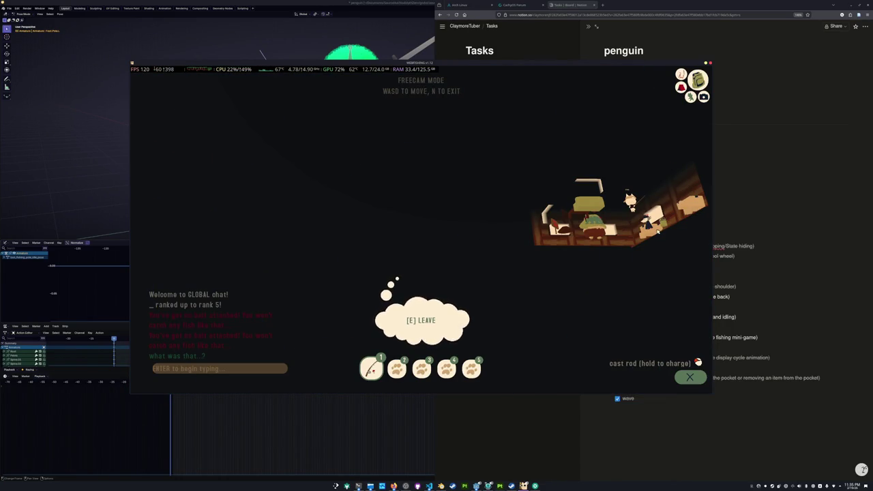
pyautogui.press('e')
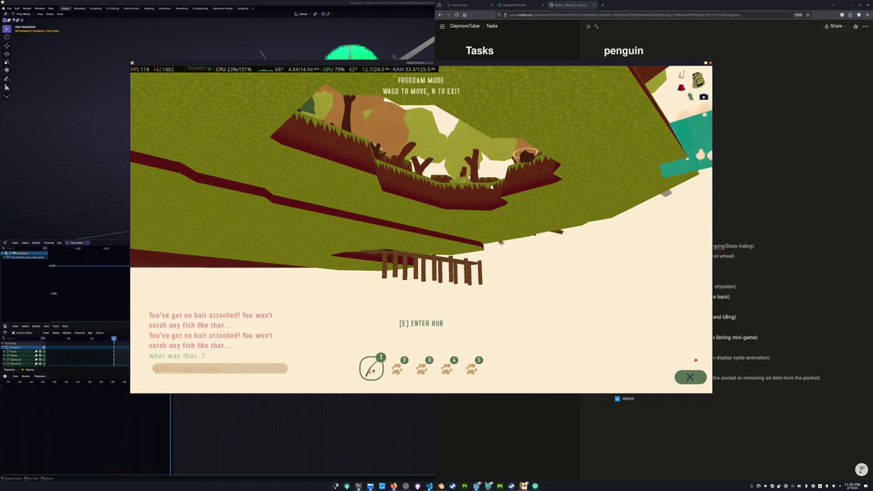
pyautogui.press('e')
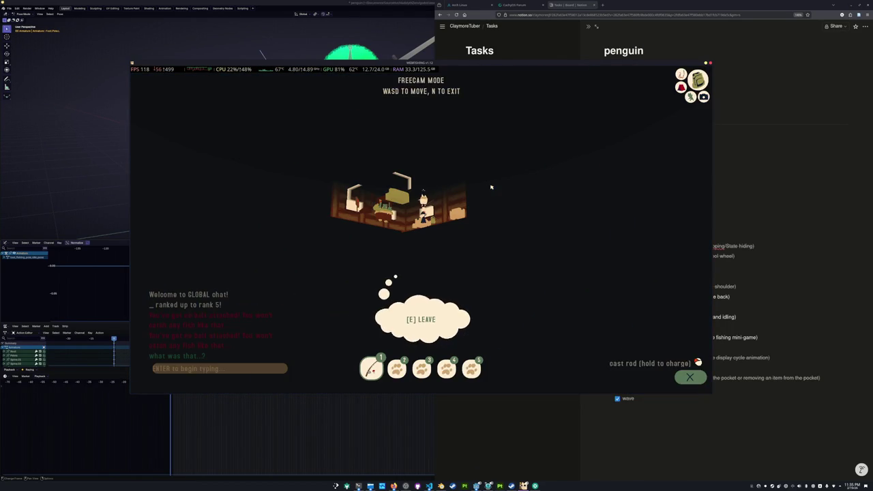
pyautogui.press('n')
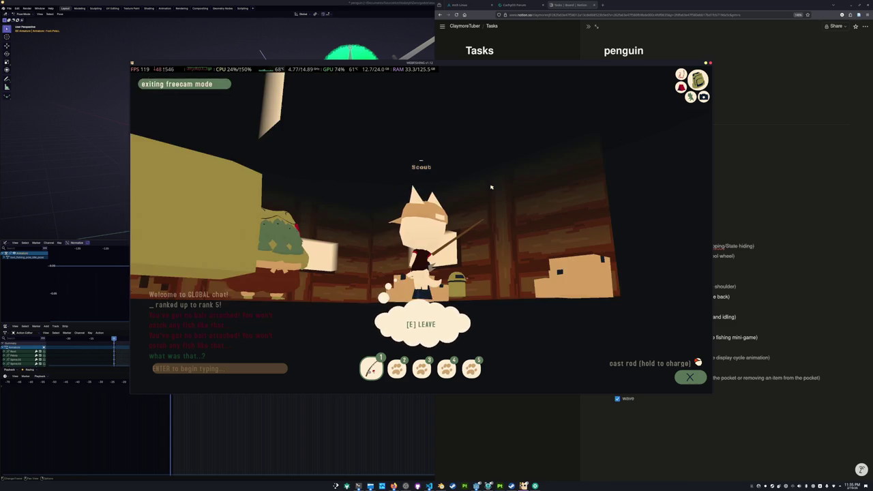
pyautogui.press('e')
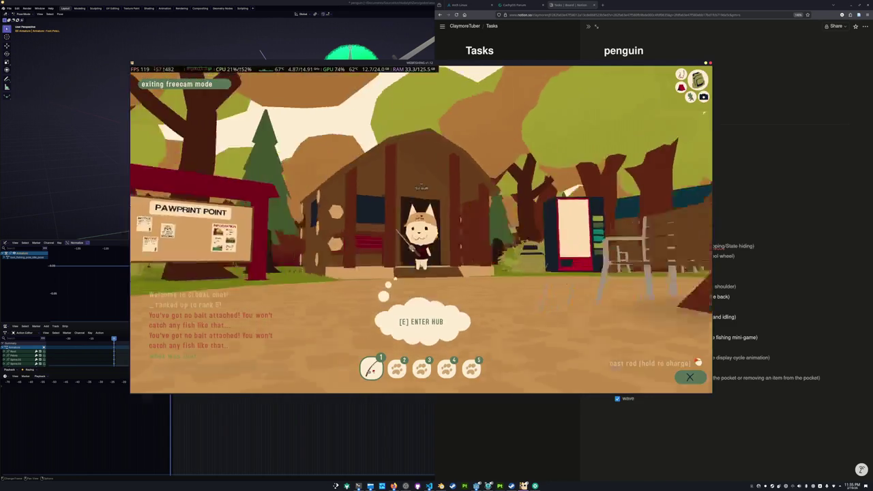
pyautogui.press('e')
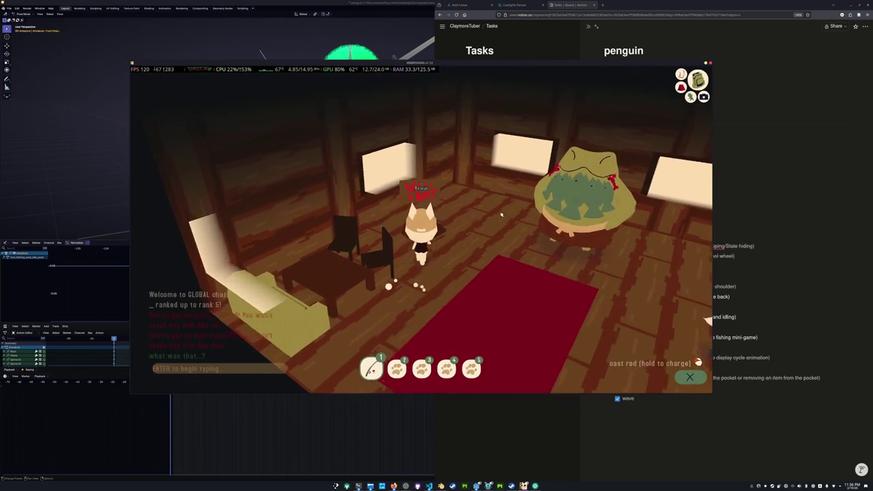
# Restock worms bait and sell the caught fish at the frog's bait and sell shop
pyautogui.press('e')
pyautogui.click(214, 179)
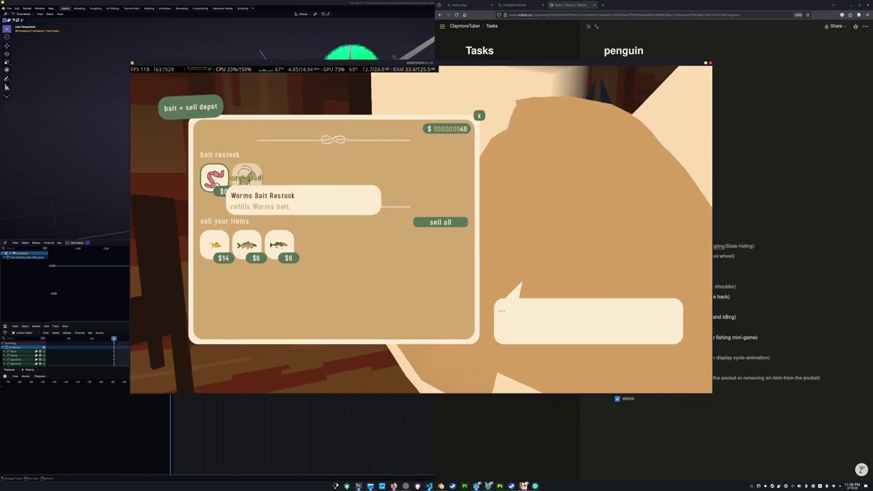
pyautogui.click(215, 245)
pyautogui.click(215, 246)
pyautogui.click(214, 246)
pyautogui.press('Escape')
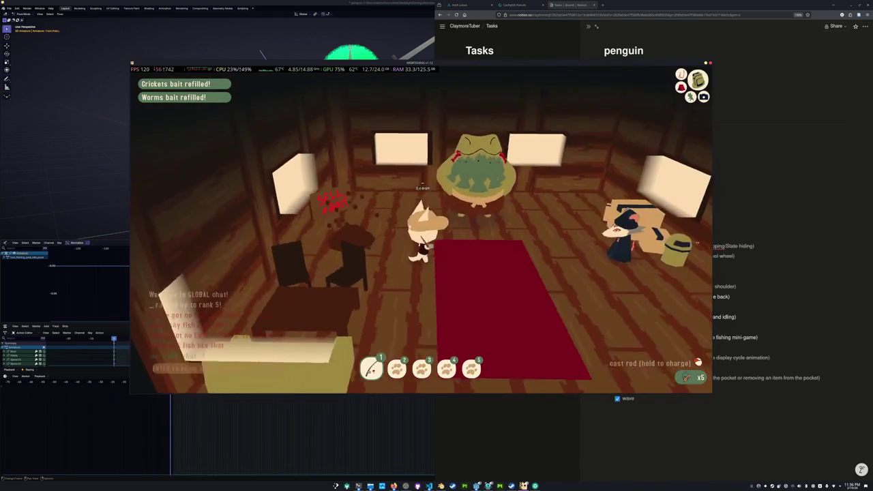
# Buy the Patient Lure for $50 from the fishing store's Lures section, then open the game menu
pyautogui.press('e')
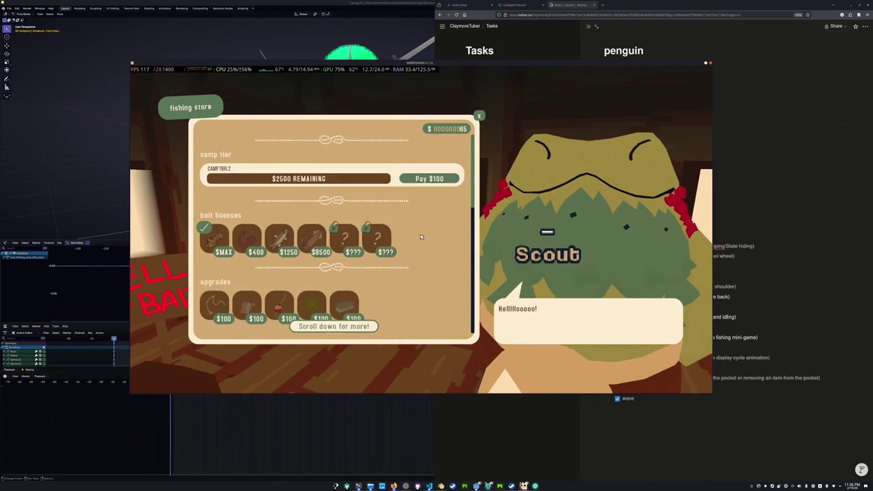
pyautogui.scroll(-3, 240, 235)
pyautogui.click(245, 223)
pyautogui.press('Escape')
pyautogui.press('Tab')
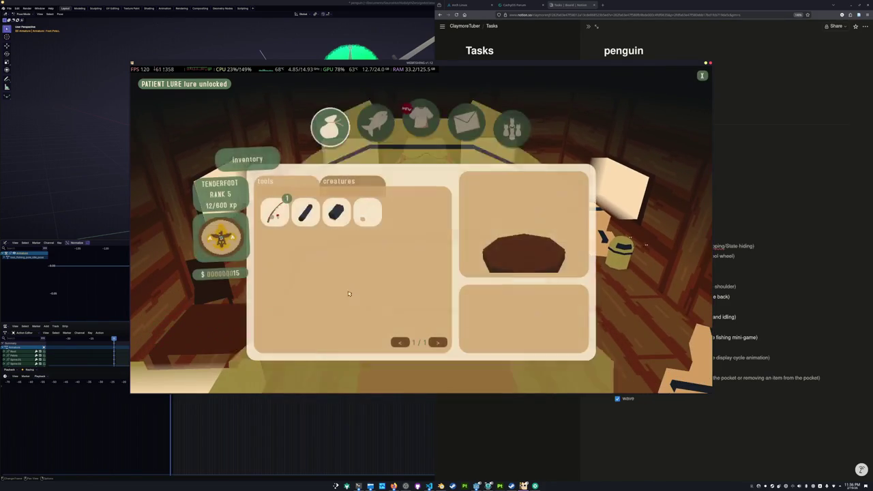
# Browse the customization page's miscellaneous titles, then look at the journal and inventory pages
pyautogui.press('e')
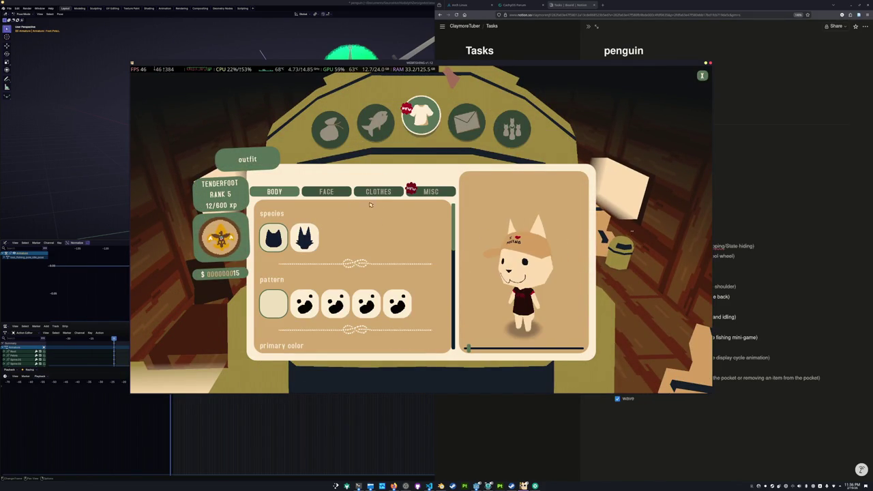
pyautogui.click(430, 190)
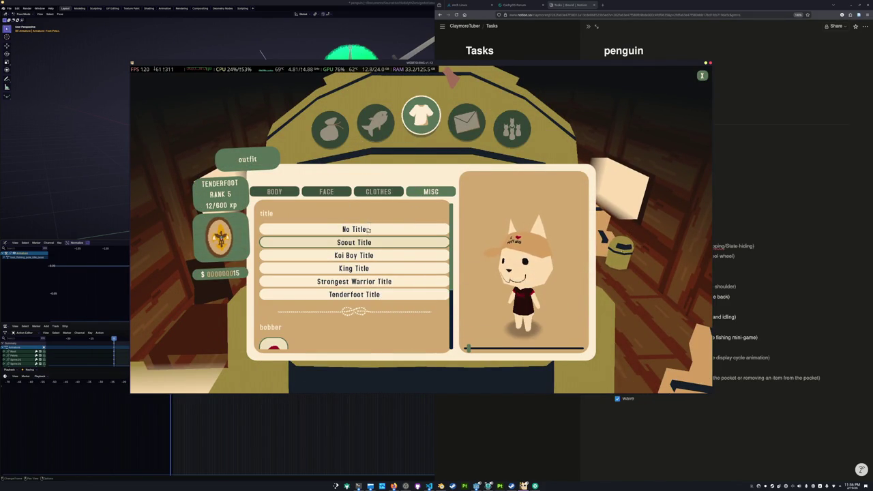
pyautogui.scroll(-3, 372, 294)
pyautogui.scroll(3, 372, 298)
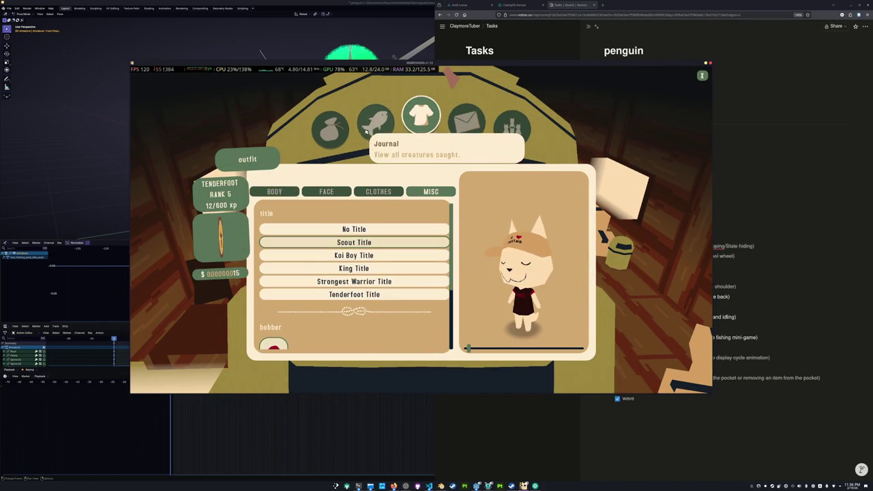
pyautogui.click(376, 124)
pyautogui.click(330, 127)
pyautogui.moveTo(274, 211)
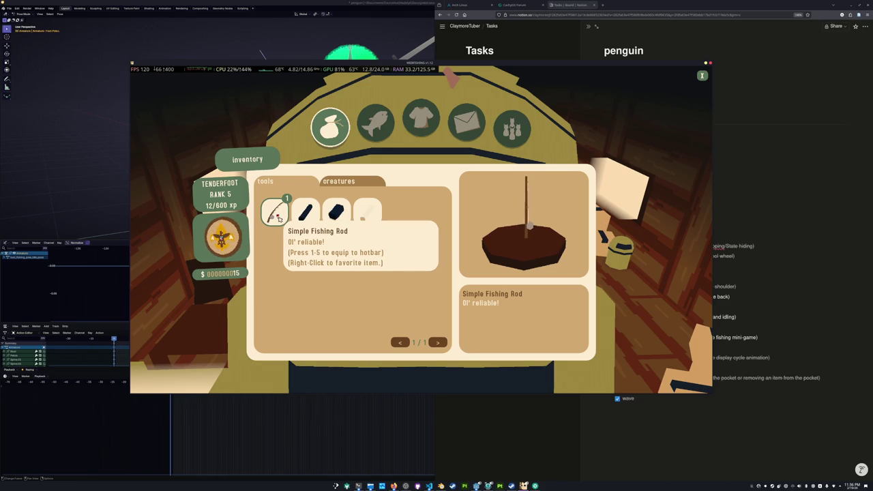
pyautogui.click(376, 123)
# Cycle through customization, mail, players, journal and inventory pages, then close the menu
pyautogui.click(419, 122)
pyautogui.click(466, 123)
pyautogui.click(508, 128)
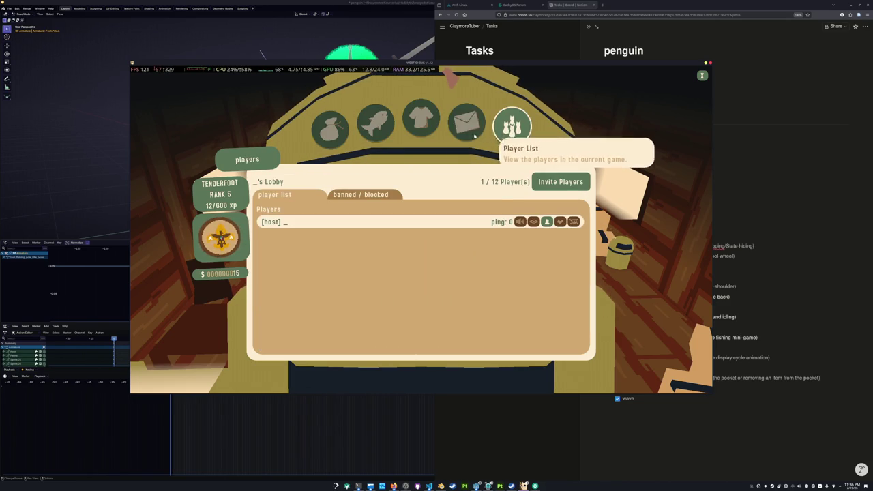
pyautogui.click(421, 120)
pyautogui.click(376, 123)
pyautogui.click(331, 126)
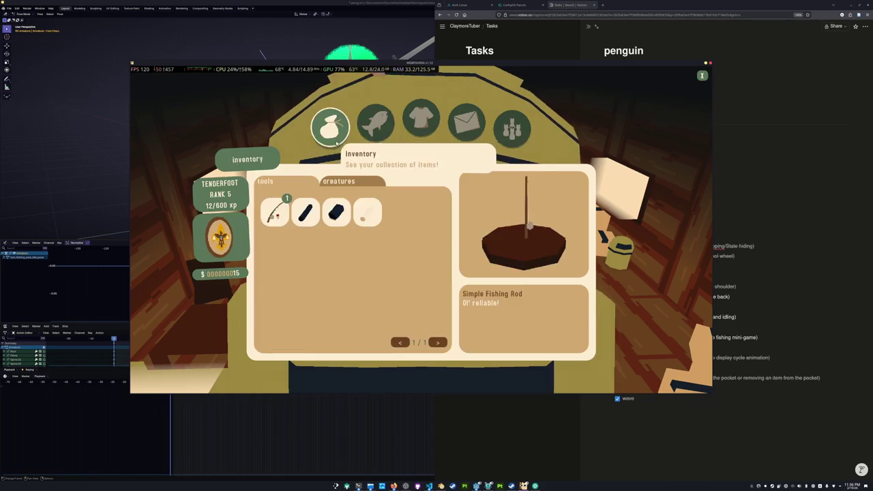
pyautogui.press('Escape')
# Look over the frog's fishing store, close it, and leave the shop building
pyautogui.press('e')
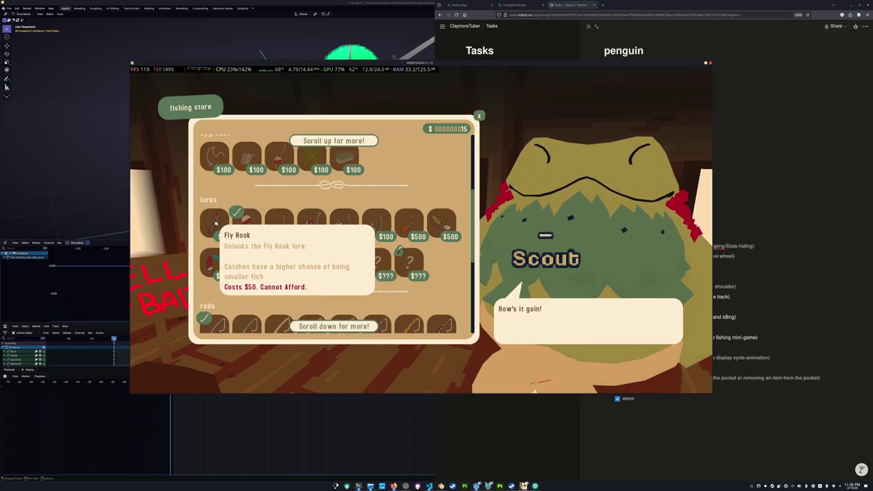
pyautogui.press('Escape')
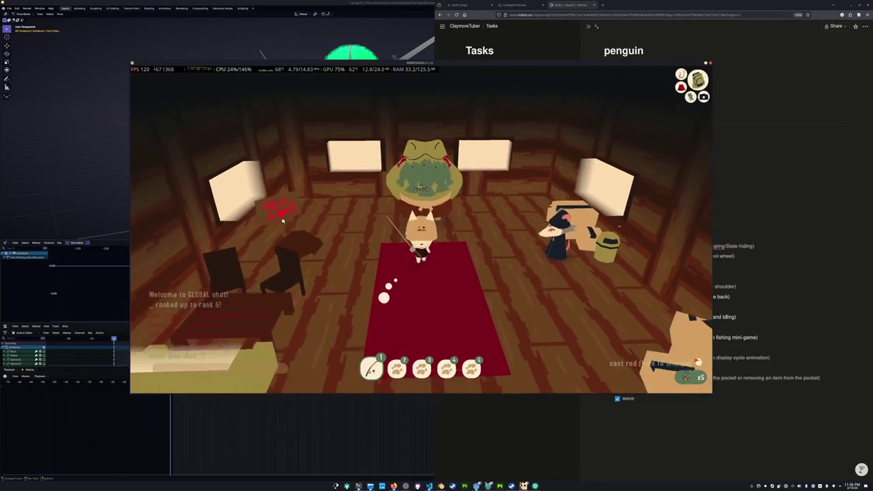
pyautogui.press('e')
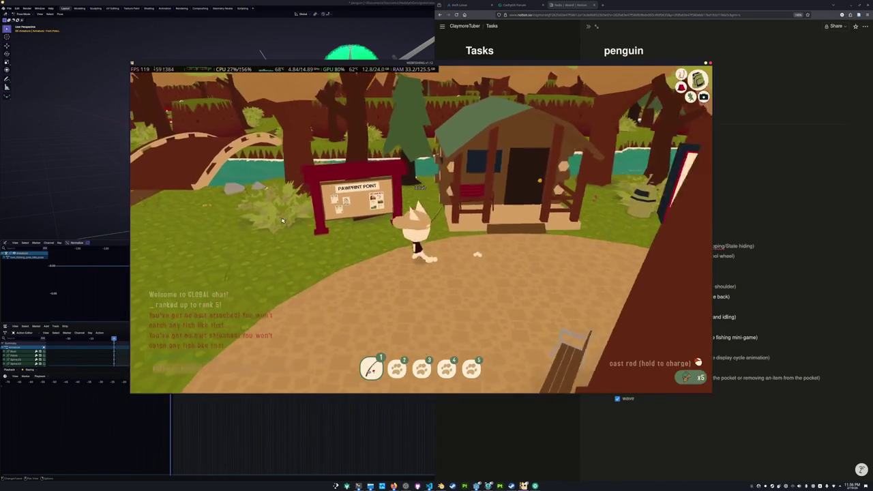
# Walk to the bridge, flip through inventory, journal, outfit, mail and player pages, then close the menu
pyautogui.press('w')
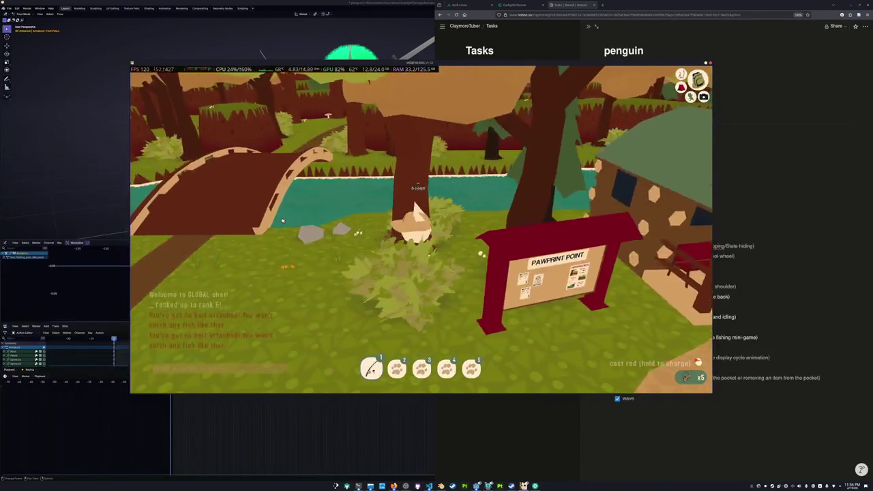
pyautogui.press('Tab')
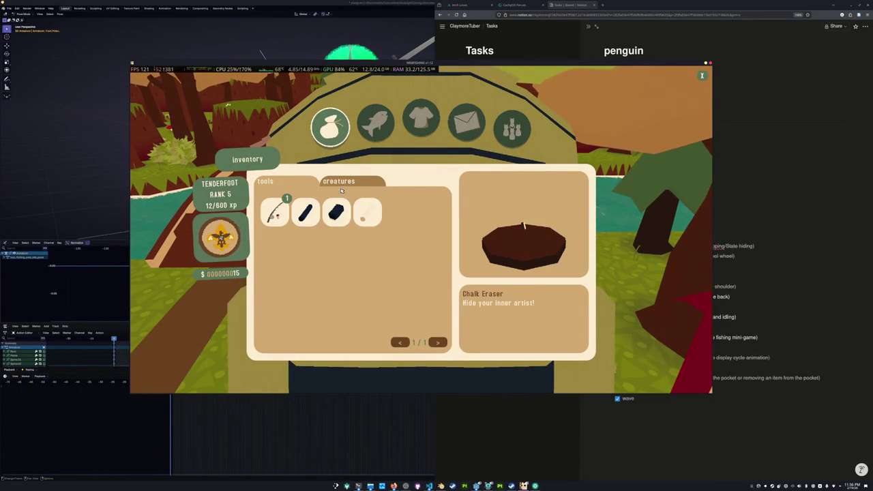
pyautogui.press('Tab')
pyautogui.press('Tab')
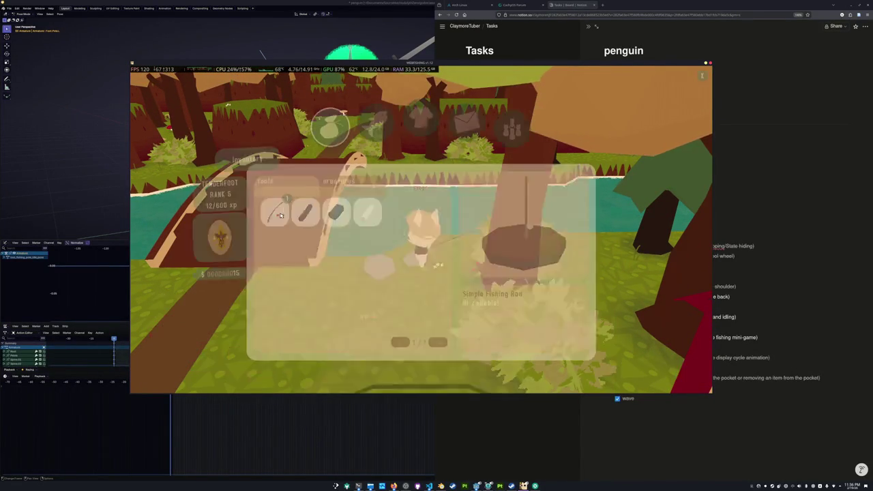
pyautogui.press('e')
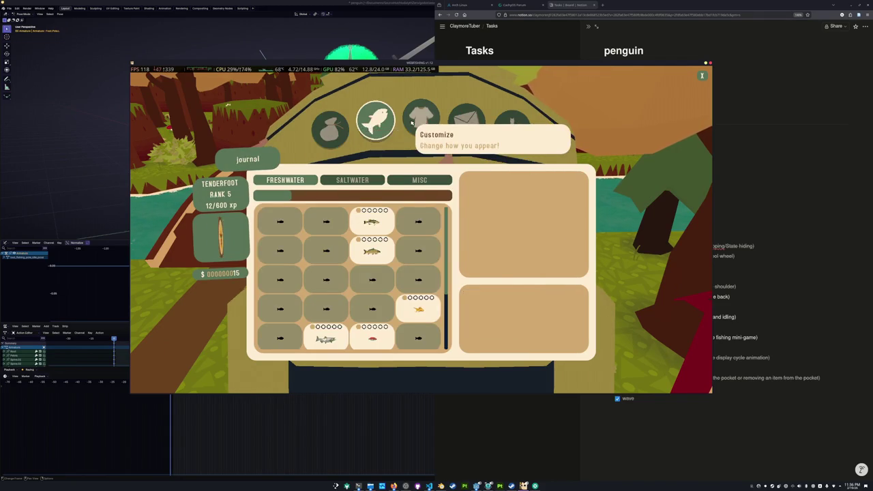
pyautogui.press('e')
pyautogui.scroll(3, 385, 232)
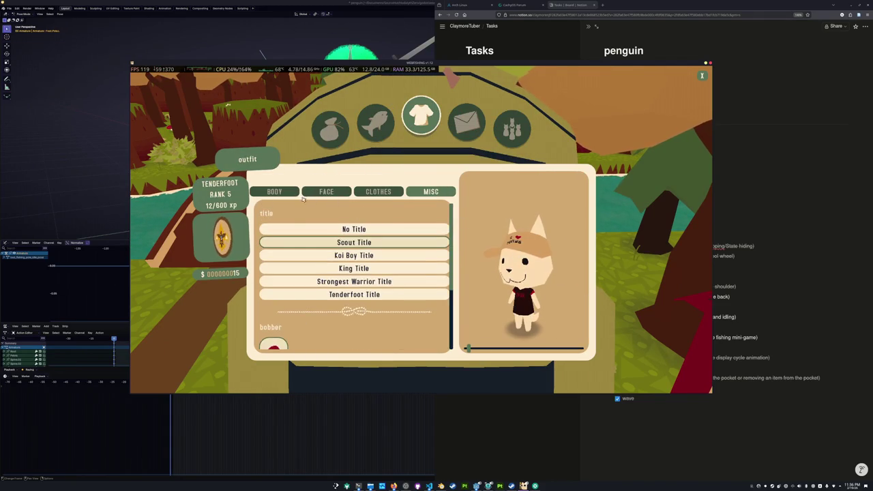
pyautogui.press('d')
pyautogui.press('d')
pyautogui.press('d')
pyautogui.press('d')
pyautogui.press('e')
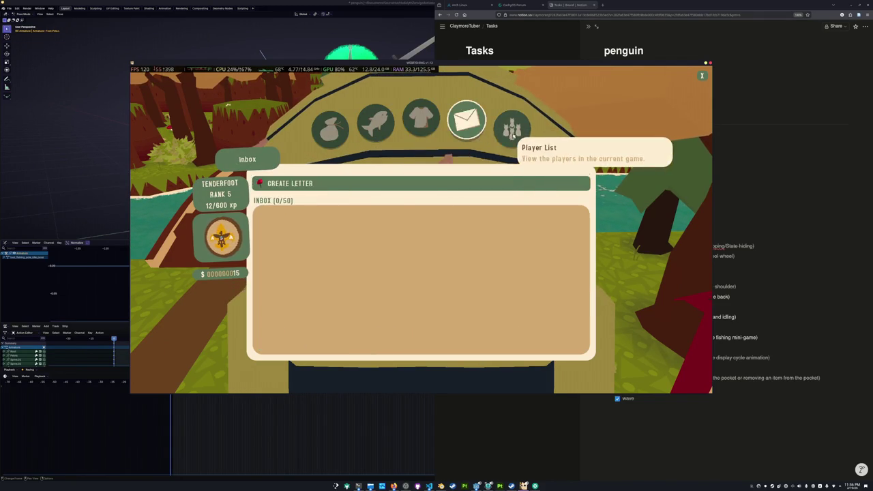
pyautogui.press('e')
pyautogui.press('e')
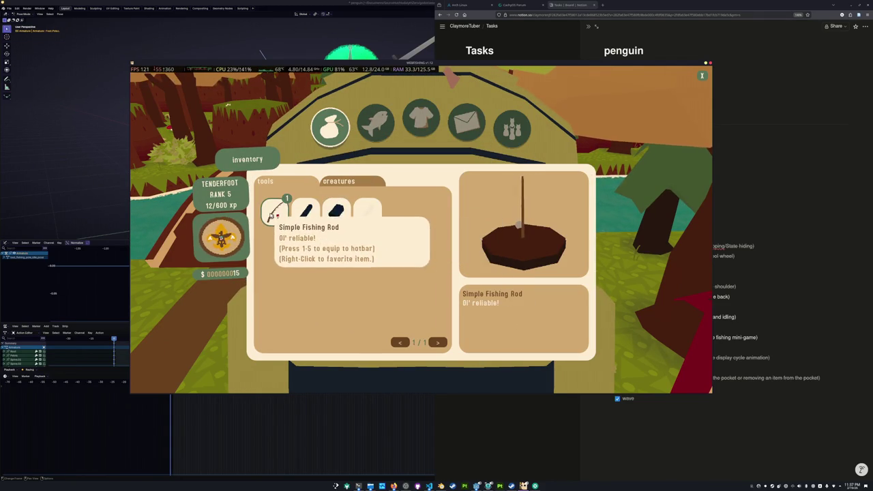
pyautogui.press('Escape')
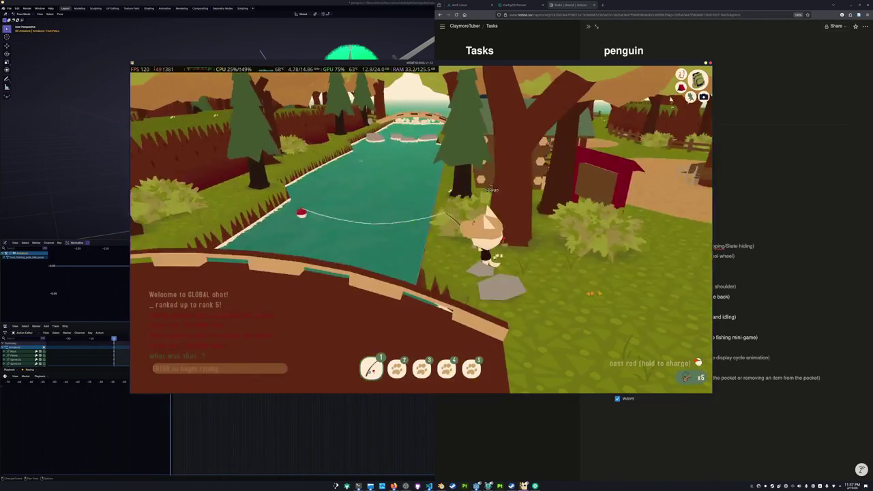
# Cast the rod into the river and check the bait and lure selection while waiting
pyautogui.click(333, 283)
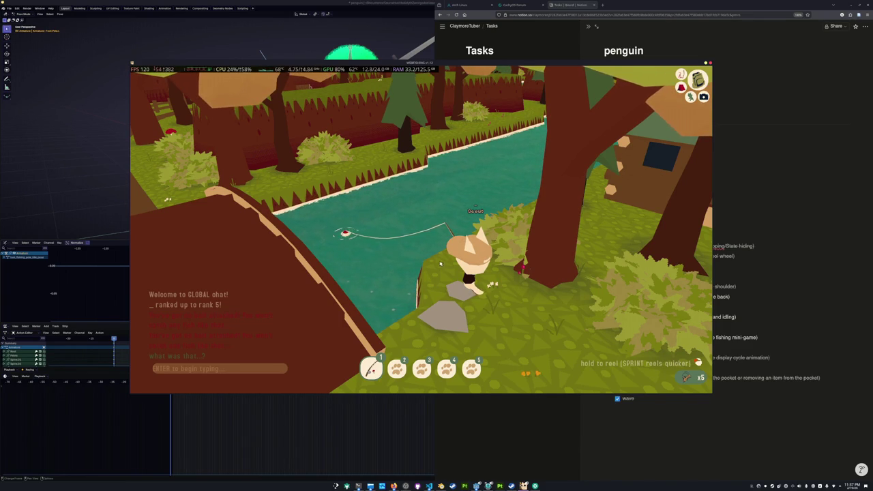
pyautogui.click(681, 75)
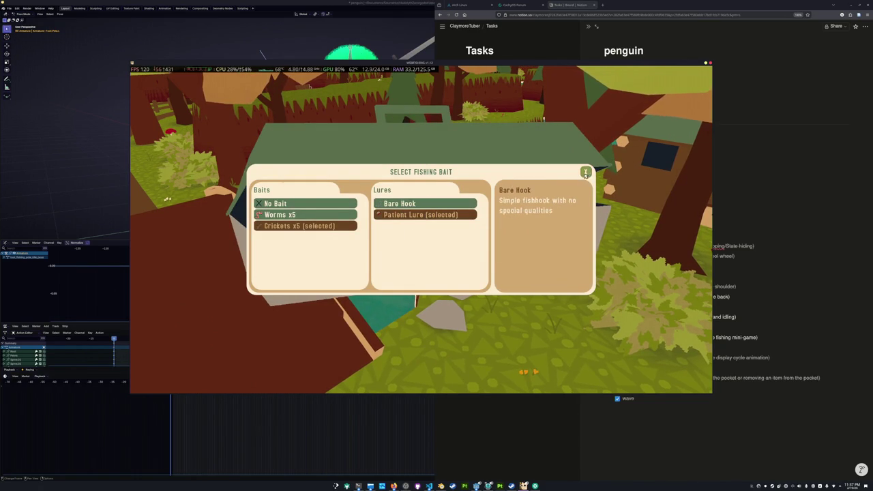
pyautogui.click(585, 173)
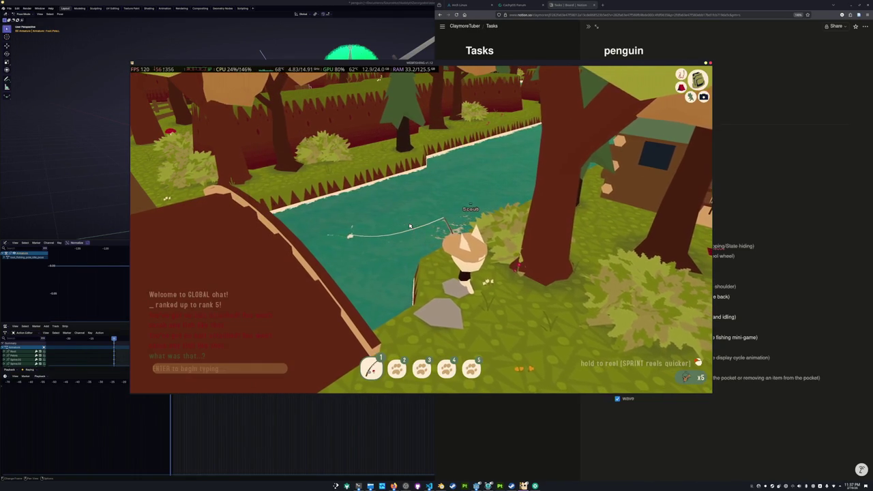
# Hook, reel in and collect the Walleye, then review the bait and lure selection again
pyautogui.click(406, 247)
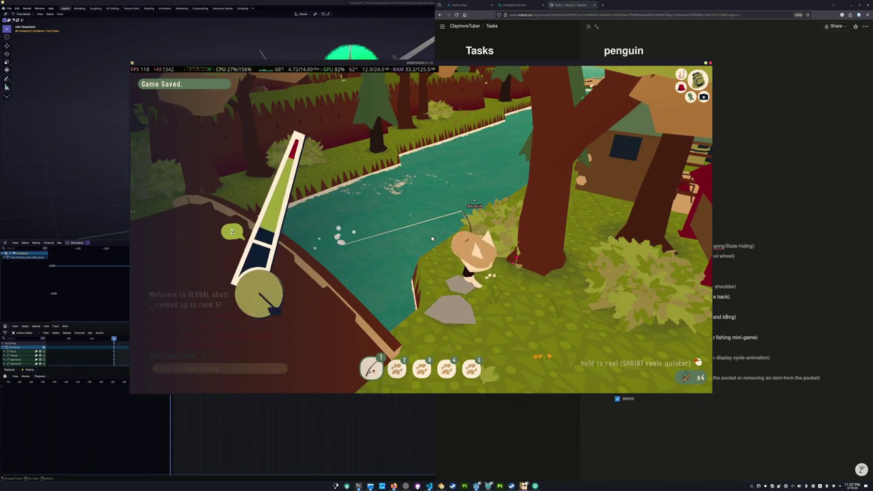
pyautogui.click(432, 238)
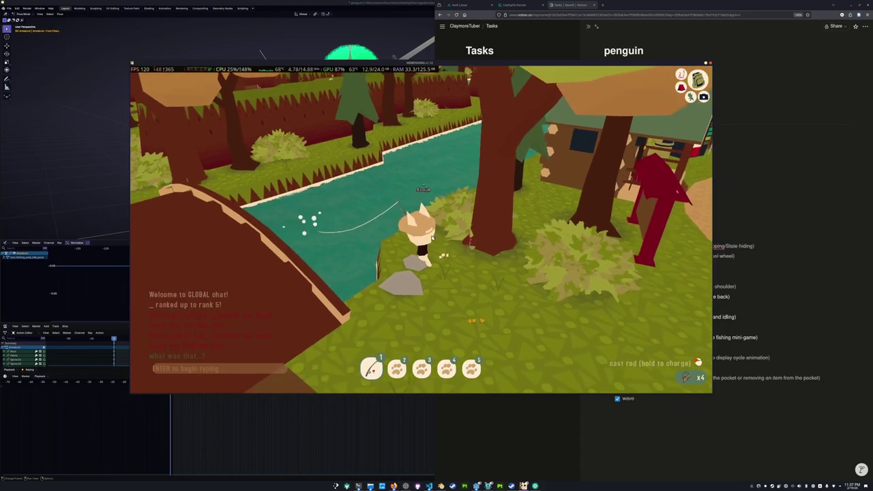
pyautogui.click(432, 238)
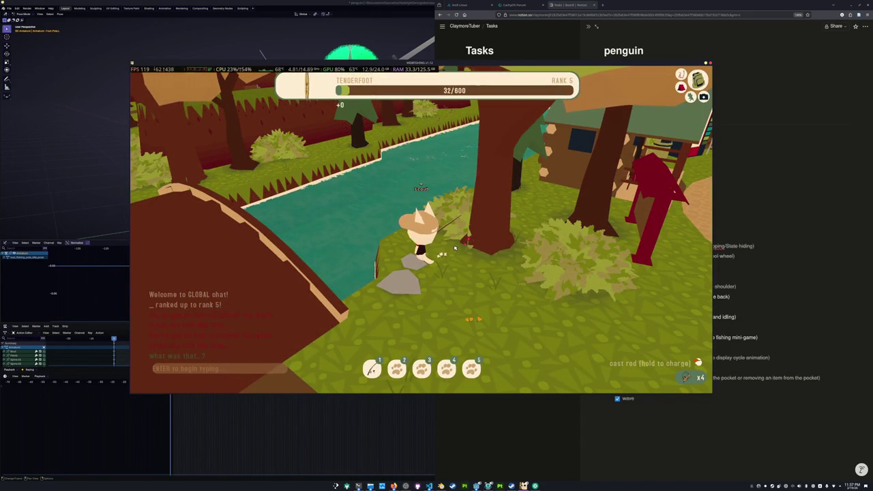
pyautogui.press('b')
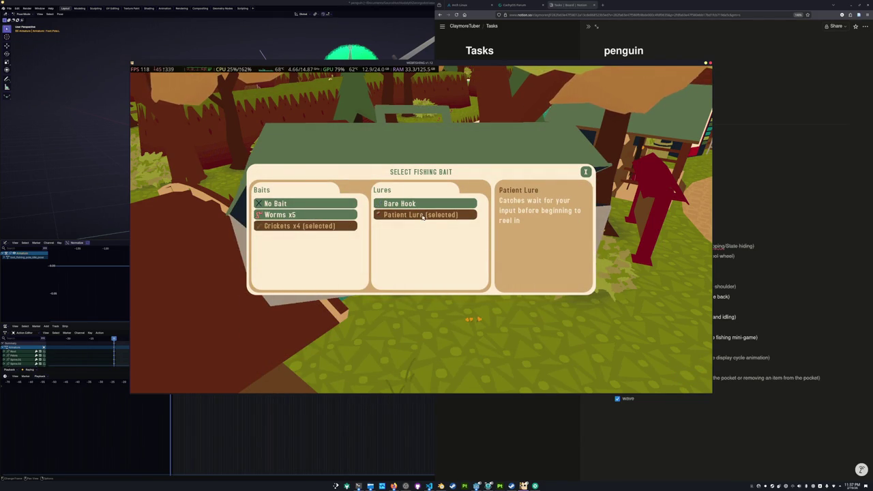
pyautogui.click(585, 173)
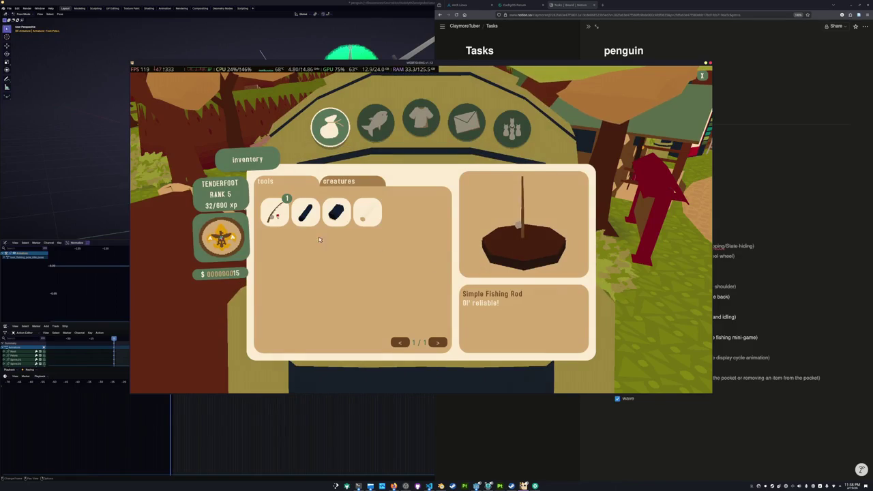
# Close the inventory, walk into the hub cabin, and briefly open the bait and sell depot
pyautogui.press('Escape')
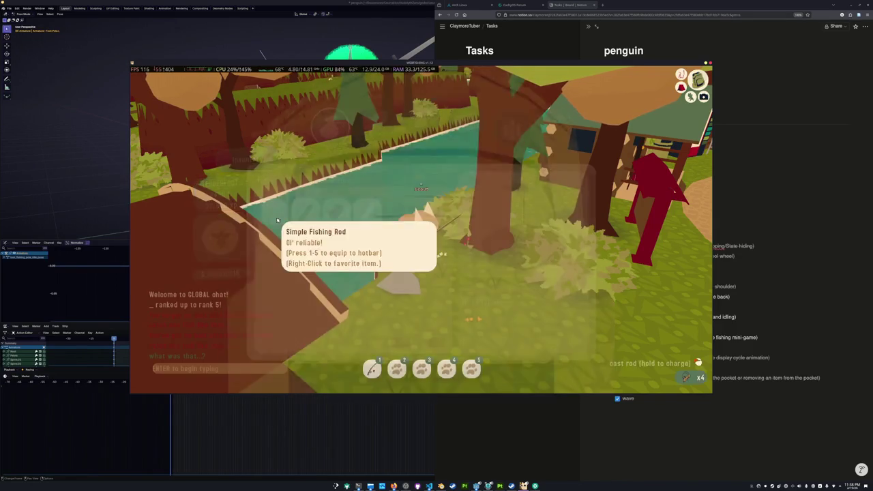
pyautogui.press('w')
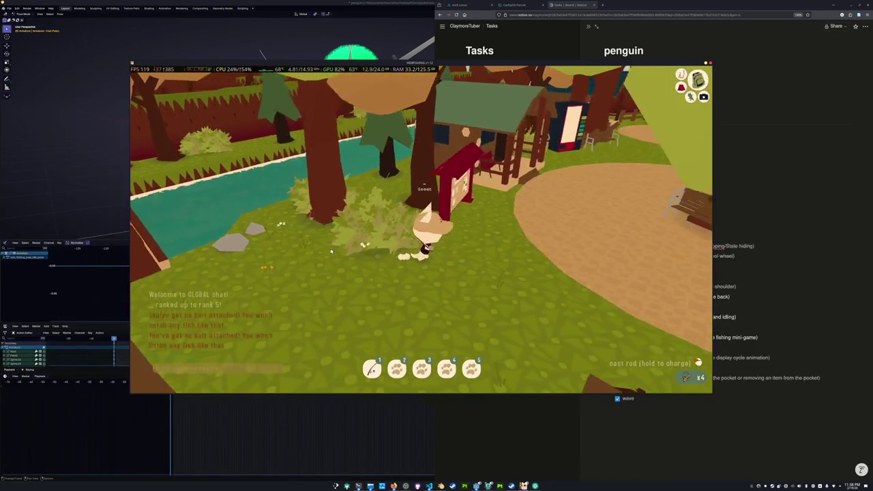
pyautogui.press('w')
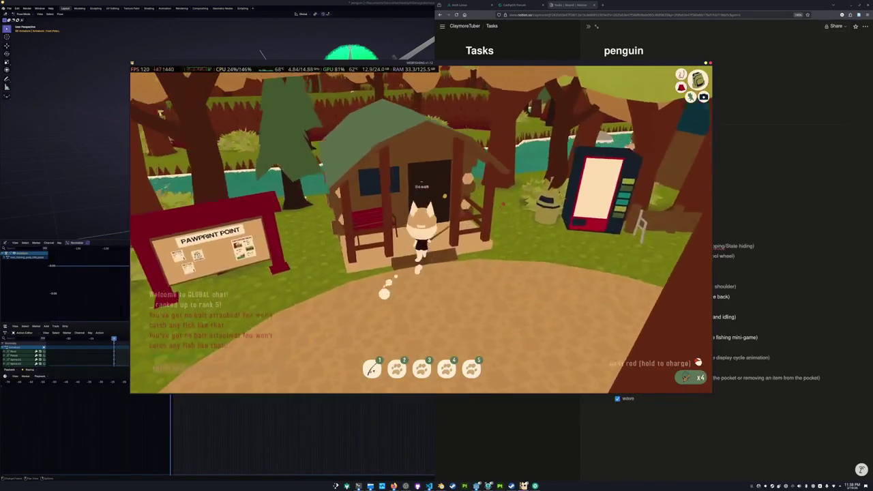
pyautogui.press('e')
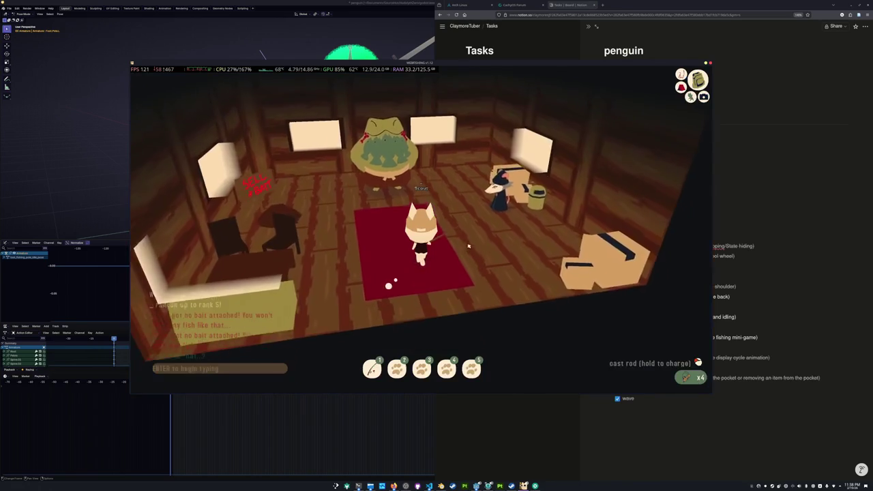
pyautogui.press('w')
pyautogui.press('b')
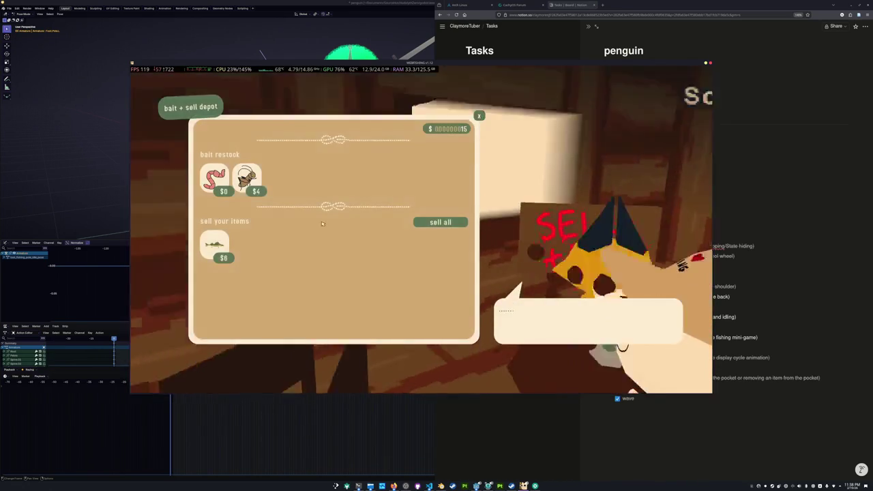
pyautogui.press('Escape')
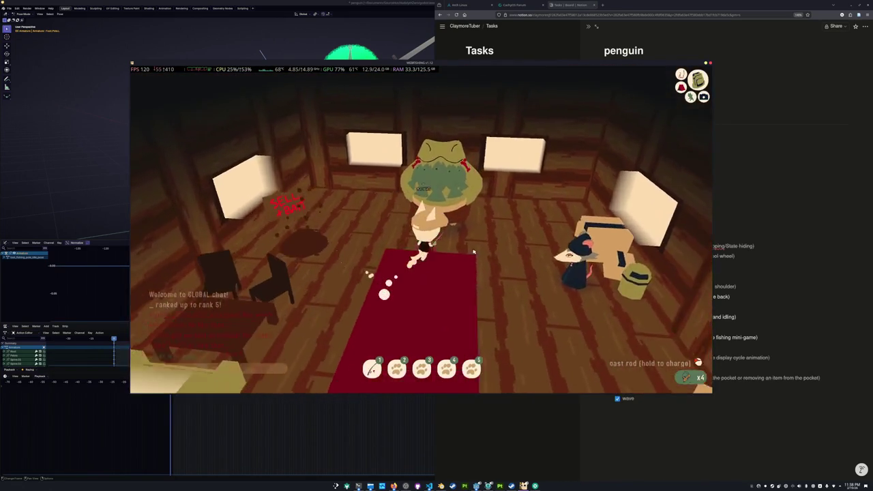
# Browse Scout's fishing store for rods, upgrades and lures with $21, then pause the game
pyautogui.press('e')
pyautogui.scroll(-3, 328, 260)
pyautogui.scroll(-3, 328, 260)
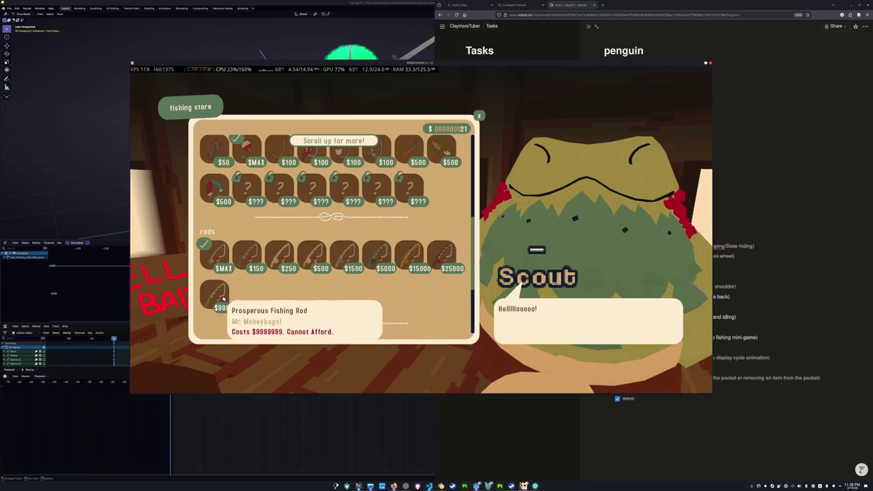
pyautogui.press('Escape')
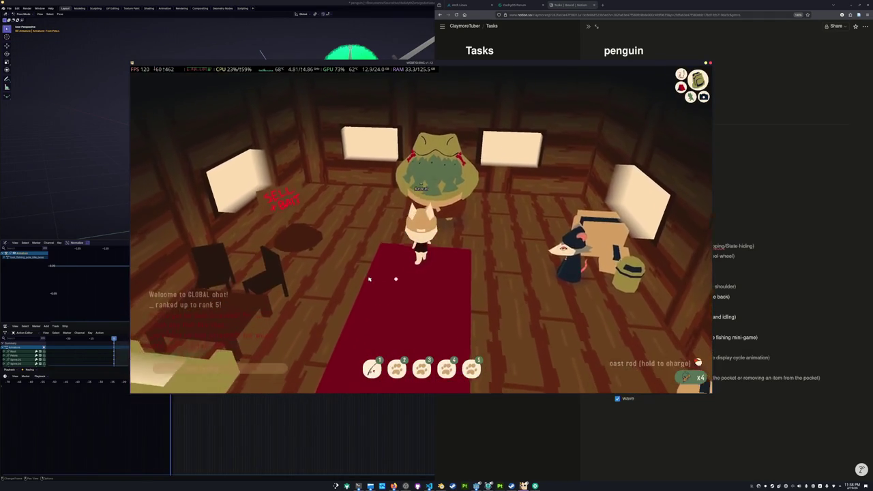
pyautogui.press('e')
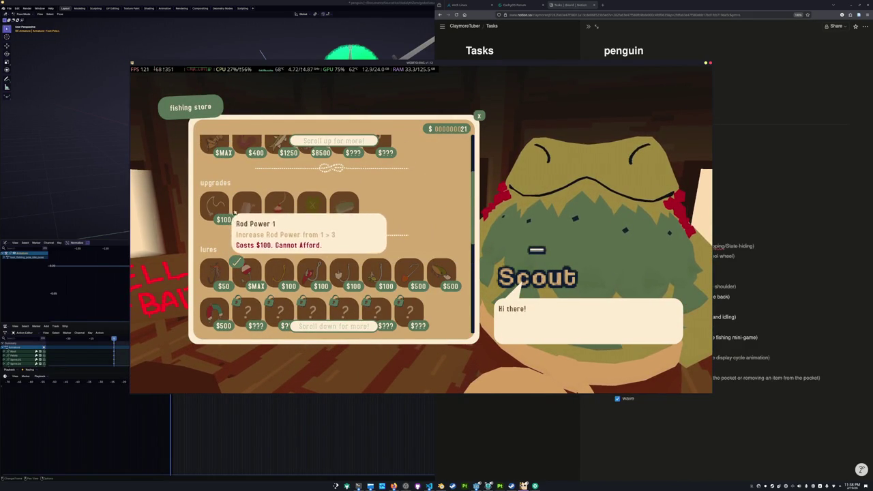
pyautogui.scroll(1, 338, 213)
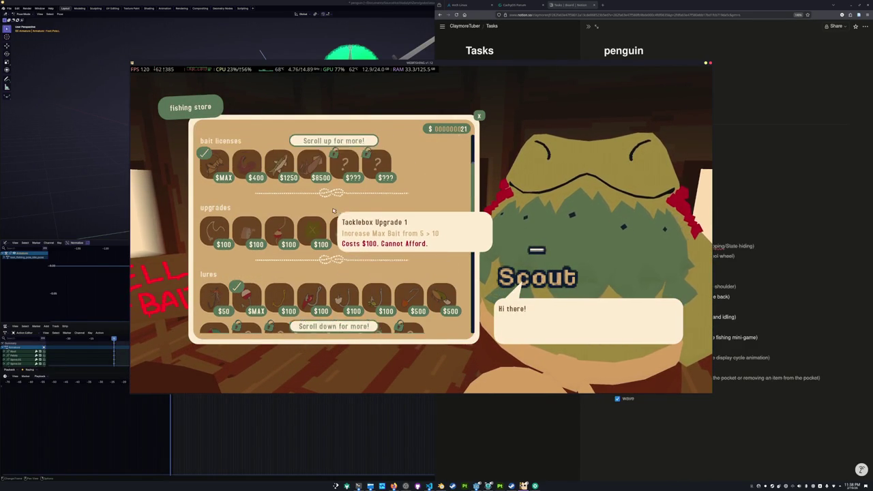
pyautogui.scroll(1, 336, 211)
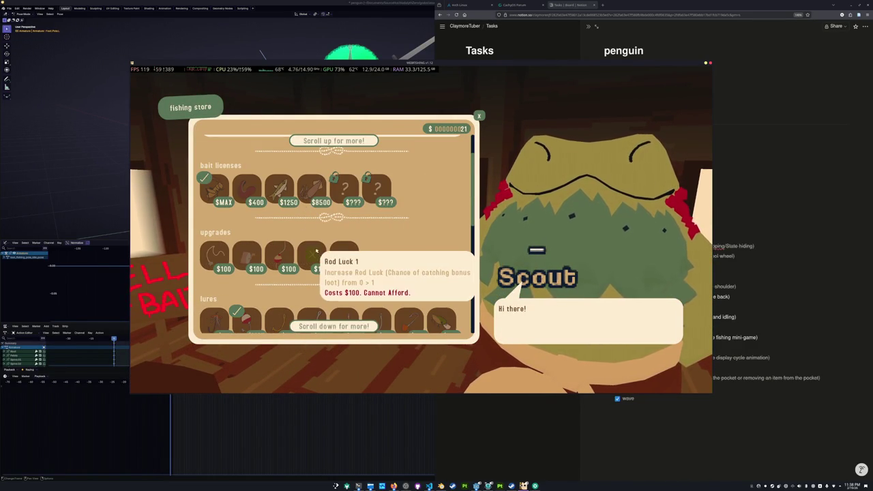
pyautogui.moveTo(214, 232)
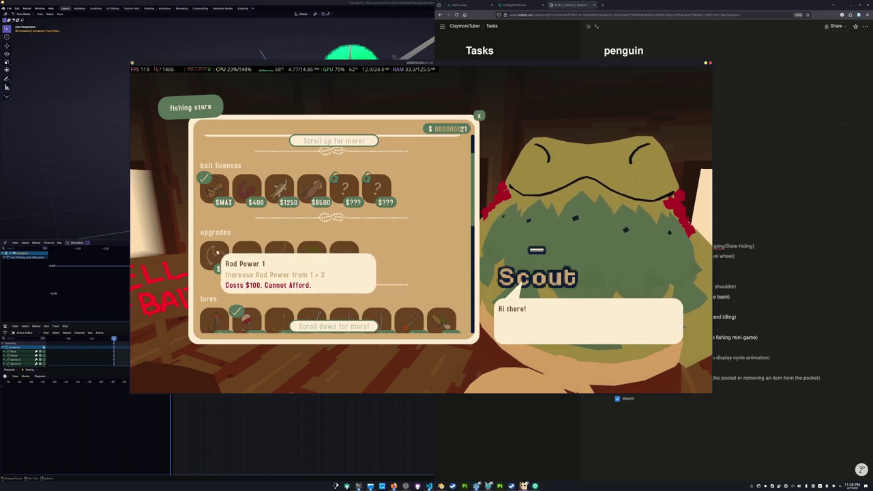
pyautogui.scroll(-2, 225, 254)
pyautogui.scroll(-1, 223, 253)
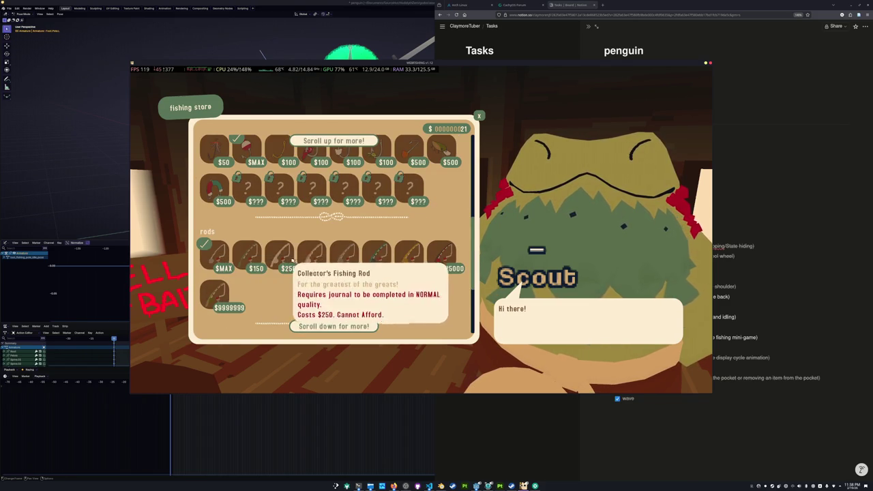
pyautogui.scroll(1, 225, 246)
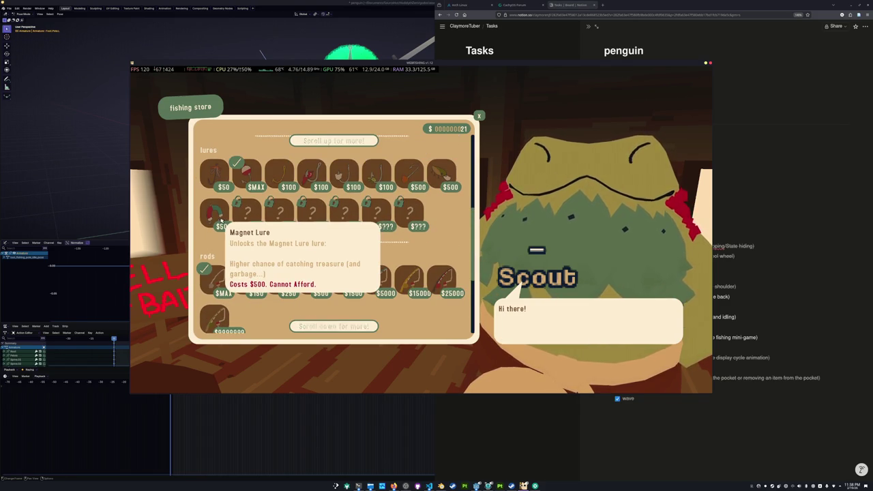
pyautogui.press('Escape')
pyautogui.press('Escape')
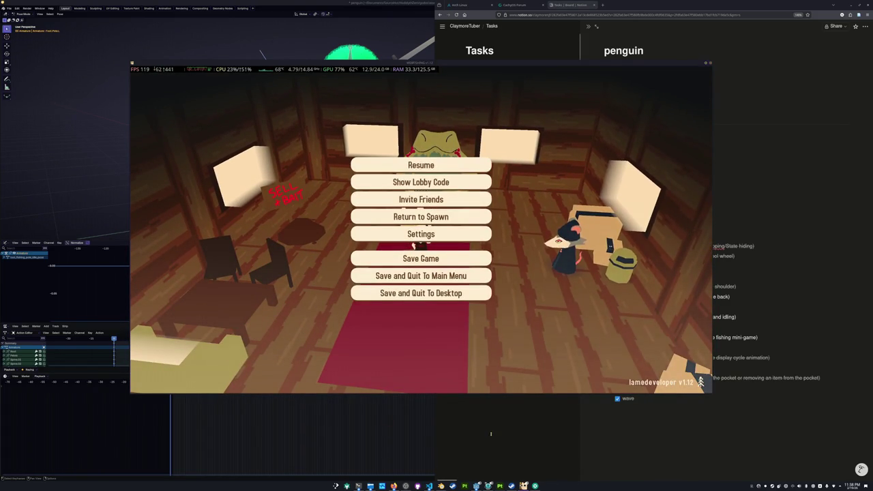
# Glance at the Notion Tasks board and zoom out on the penguin rig, then resume the game
pyautogui.click(490, 433)
pyautogui.hotkey('alt', 'Tab')
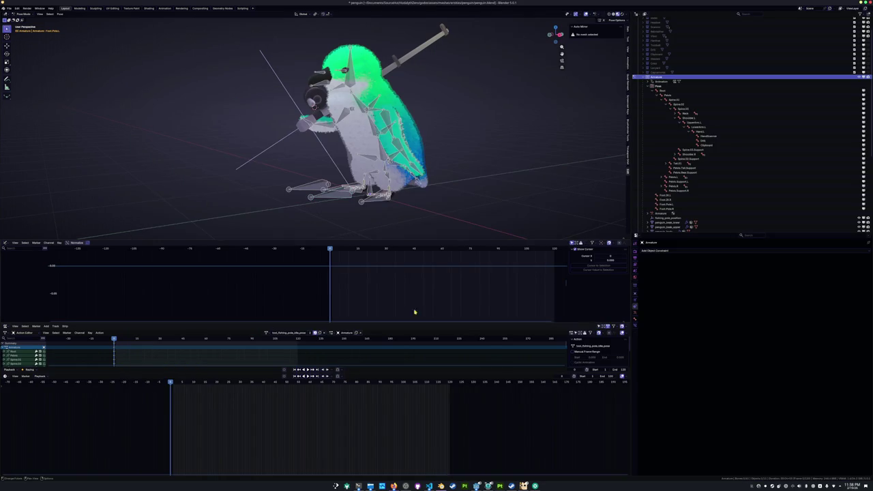
pyautogui.scroll(-3, 432, 128)
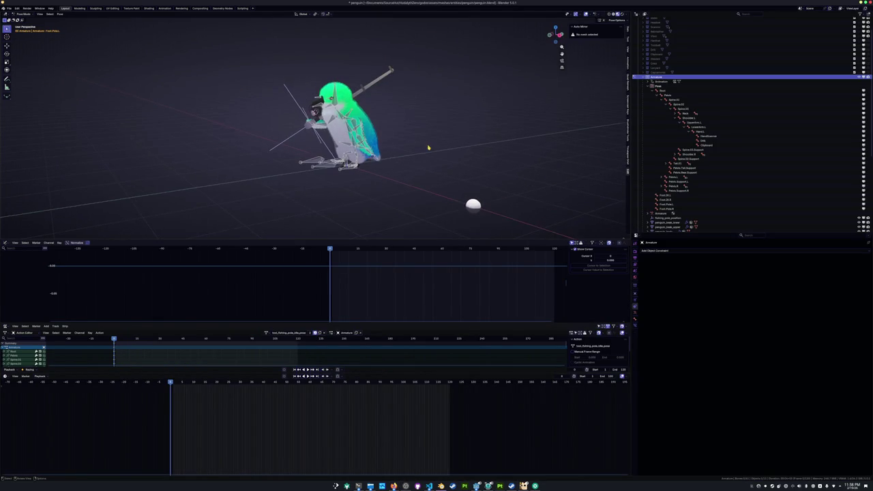
pyautogui.hotkey('alt', 'Tab')
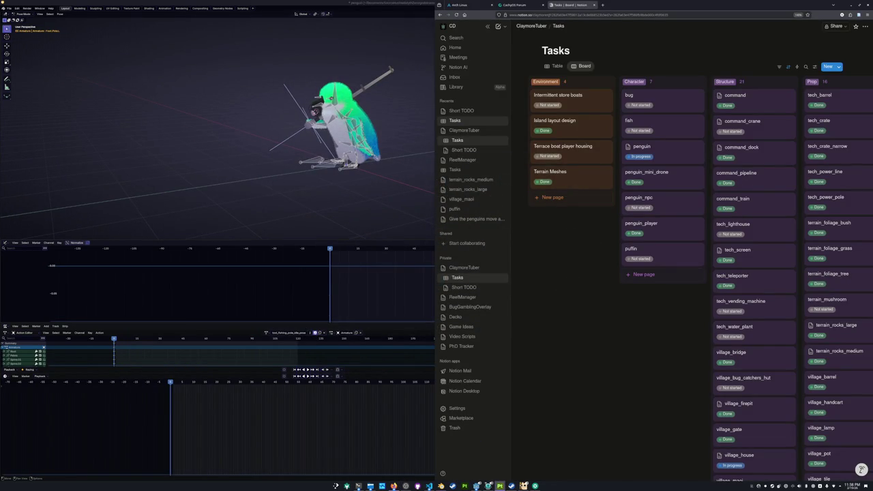
pyautogui.hotkey('alt', 'Tab')
pyautogui.press('Escape')
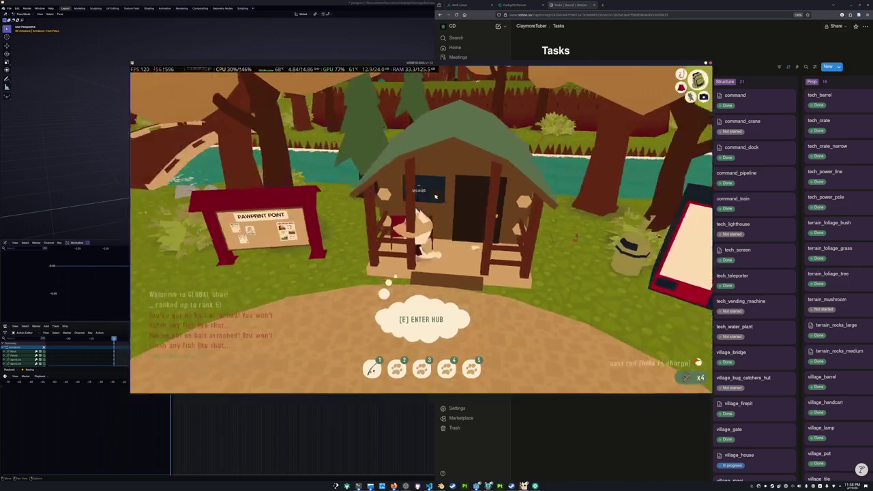
# Walk to the river, cast far out, land a 2.89 cm Small Guppy, then bring Notion forward
pyautogui.press('w')
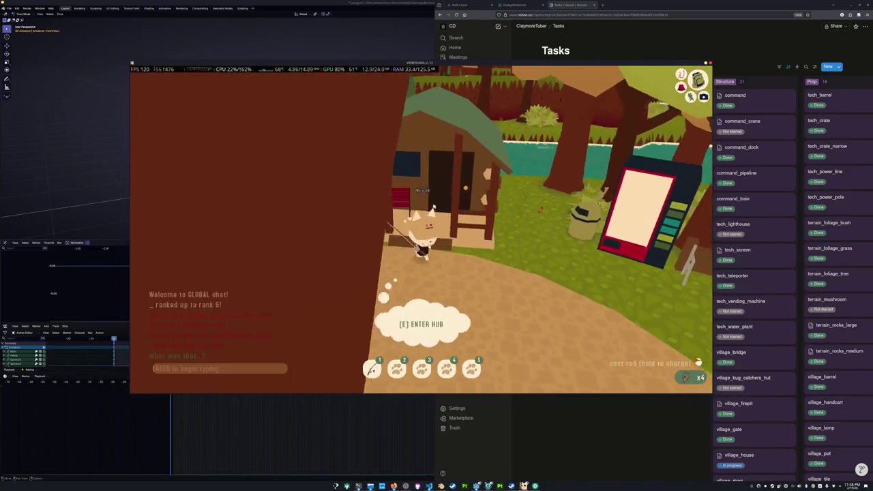
pyautogui.press('w')
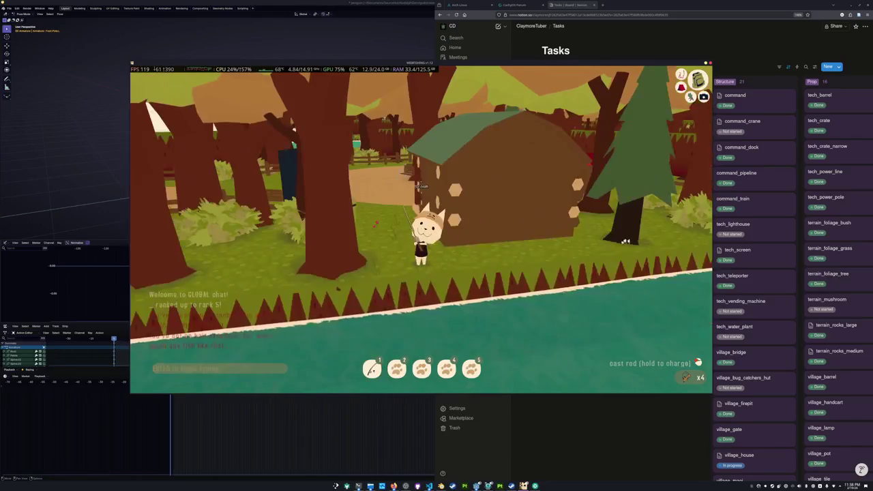
pyautogui.click(421, 229)
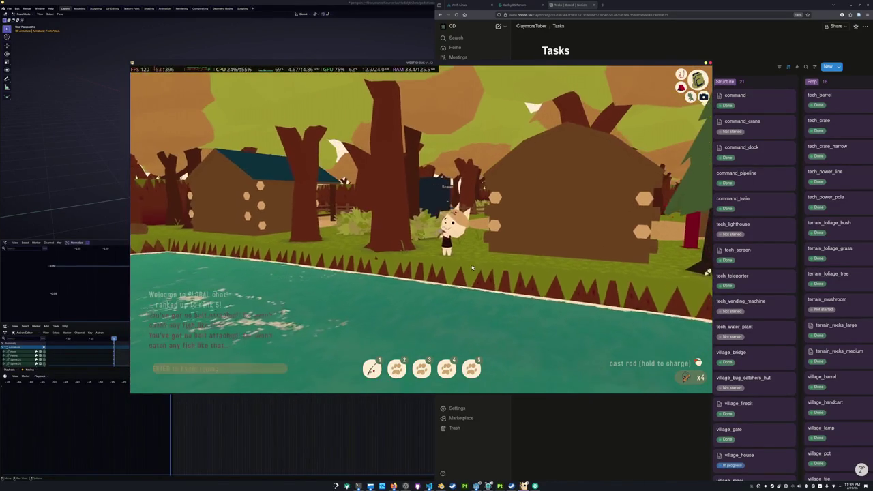
pyautogui.click(494, 279)
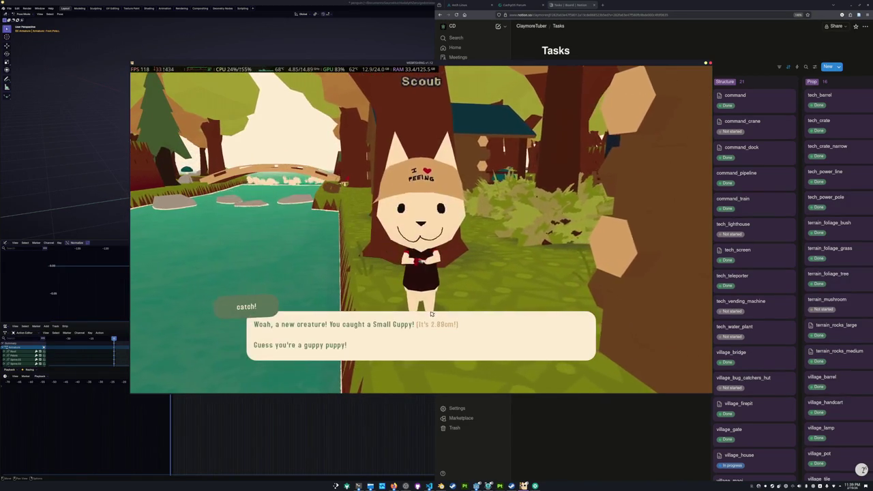
pyautogui.click(432, 314)
pyautogui.click(448, 407)
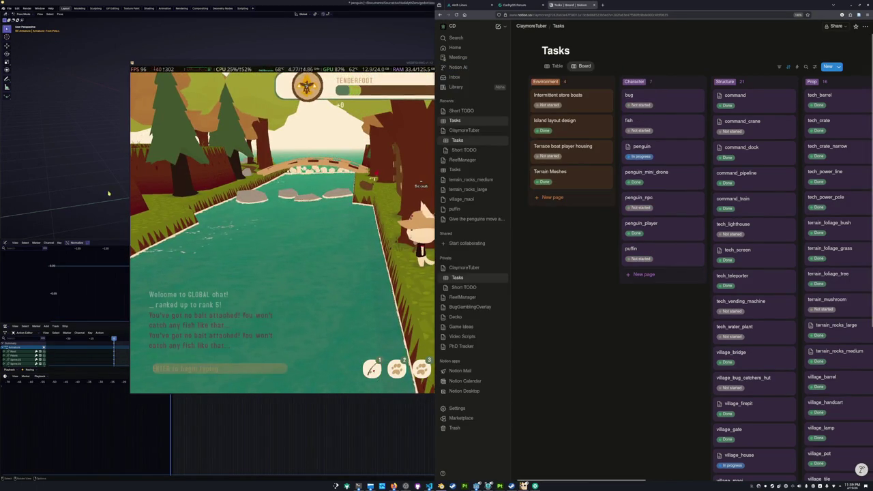
# From the right side view, lean the upper body back via Spine.03 and rotate the Tail.01 bone
pyautogui.click(108, 193)
pyautogui.moveTo(108, 194)
pyautogui.mouseDown(button='middle')
pyautogui.moveTo(398, 196)
pyautogui.moveTo(380, 185)
pyautogui.mouseUp(button='middle')
pyautogui.click(385, 121)
pyautogui.scroll(3, 381, 139)
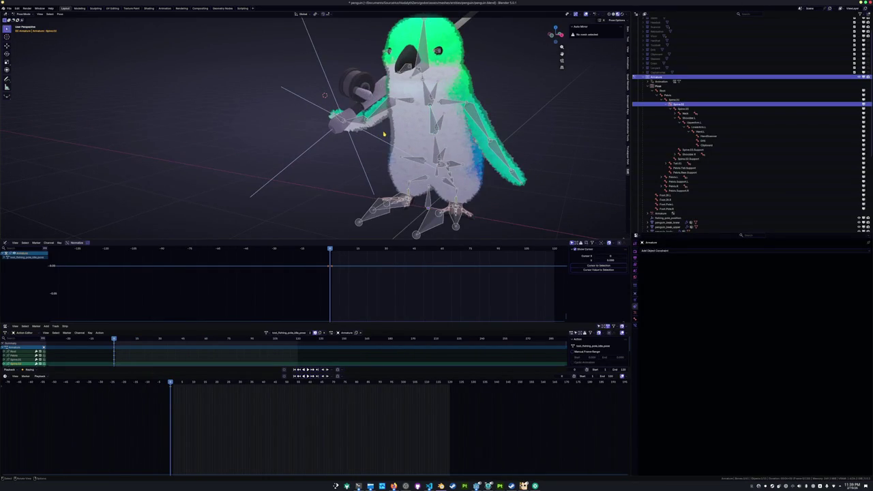
pyautogui.press('KP_3')
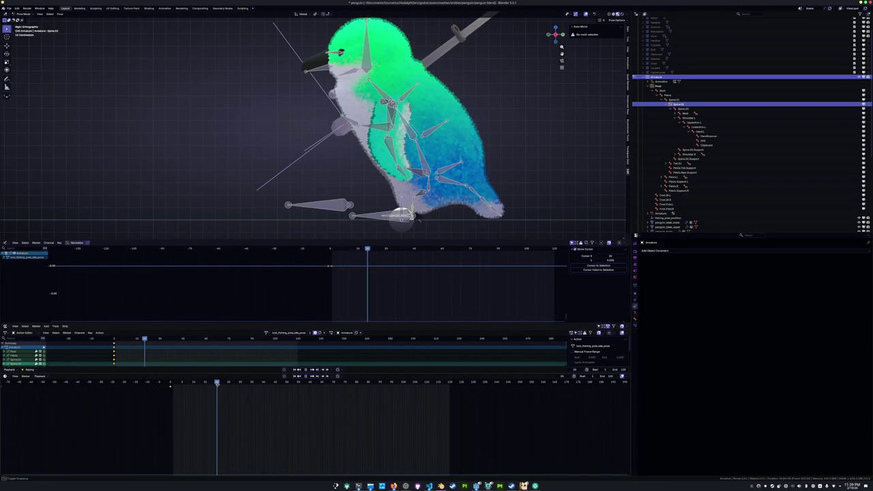
pyautogui.press('r')
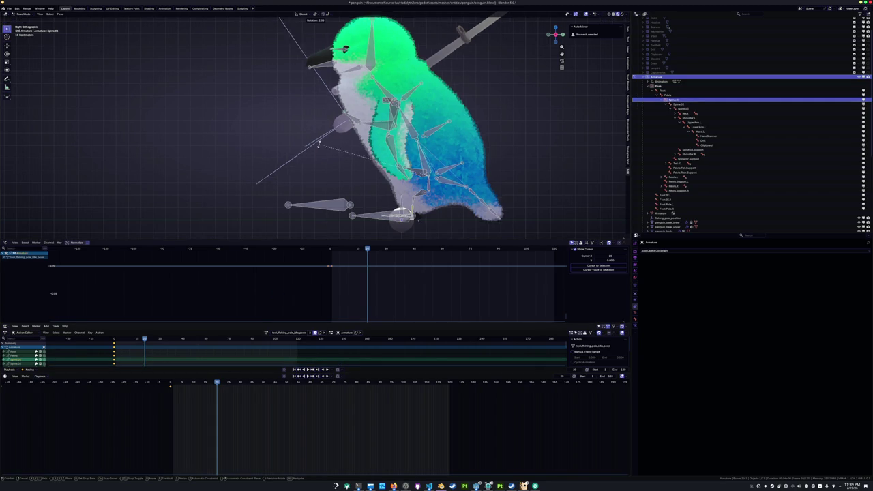
pyautogui.click(330, 129)
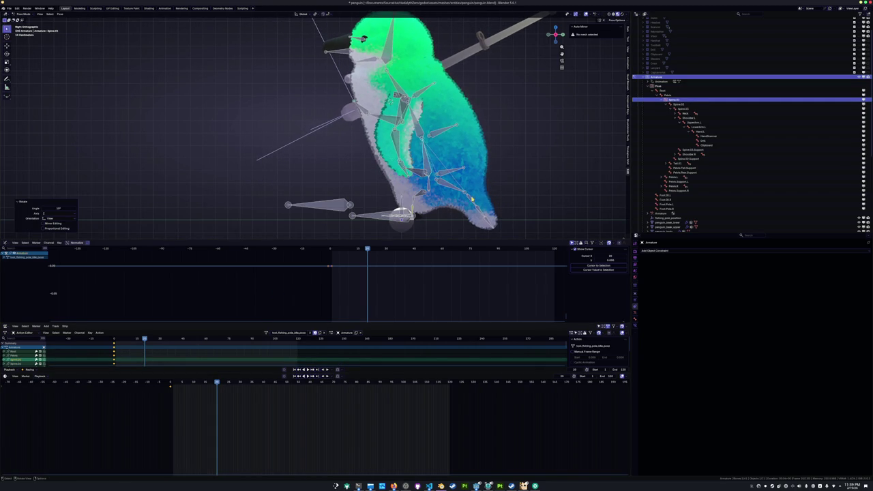
pyautogui.click(470, 198)
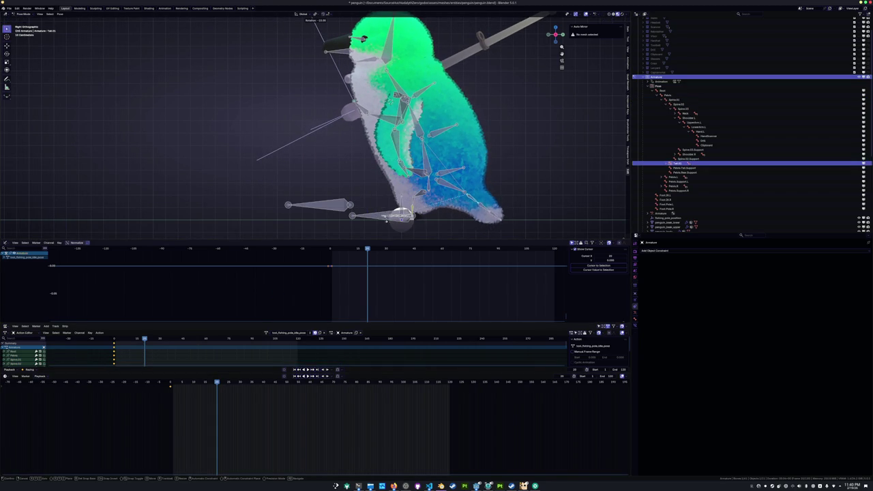
pyautogui.click(398, 234)
# Rotate UpperArm.R on local X, then global Z, so the rod is held horizontal
pyautogui.moveTo(397, 234)
pyautogui.mouseDown(button='middle')
pyautogui.moveTo(311, 138)
pyautogui.moveTo(367, 124)
pyautogui.mouseUp(button='middle')
pyautogui.click(431, 150)
pyautogui.press('r')
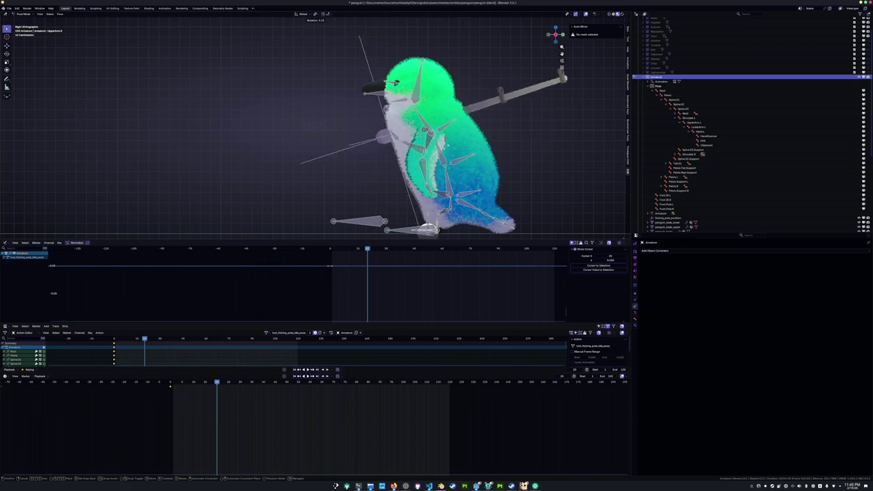
pyautogui.press('x')
pyautogui.press('x')
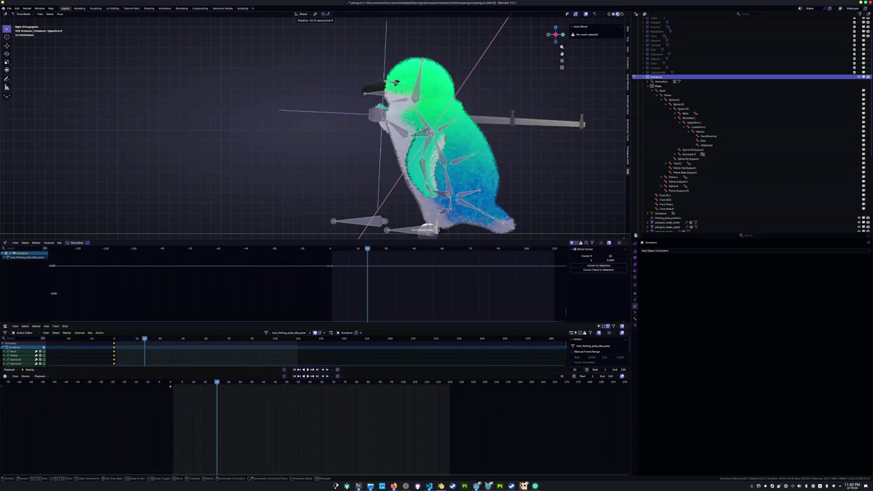
pyautogui.click(427, 228)
pyautogui.moveTo(428, 228); pyautogui.dragTo(424, 159, button='middle')
pyautogui.scroll(3, 424, 159)
pyautogui.press('r')
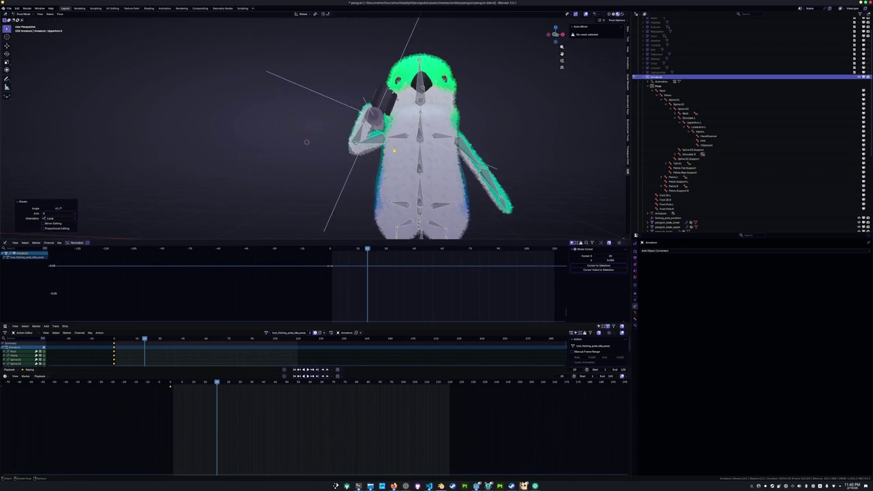
pyautogui.press('Return')
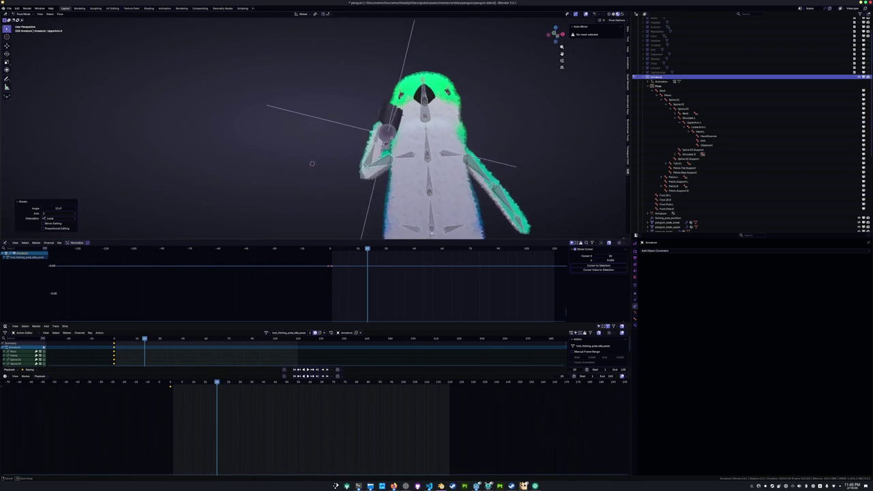
# Rotate the right forearm on its local X axis and adjust Hand.R to angle the rod
pyautogui.click(360, 141)
pyautogui.moveTo(360, 142); pyautogui.dragTo(416, 174, button='middle')
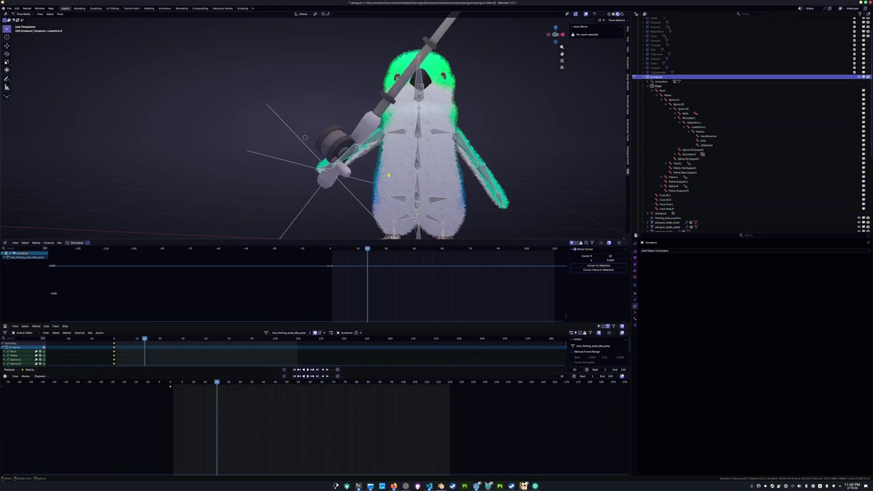
pyautogui.press('r')
pyautogui.press('x')
pyautogui.press('x')
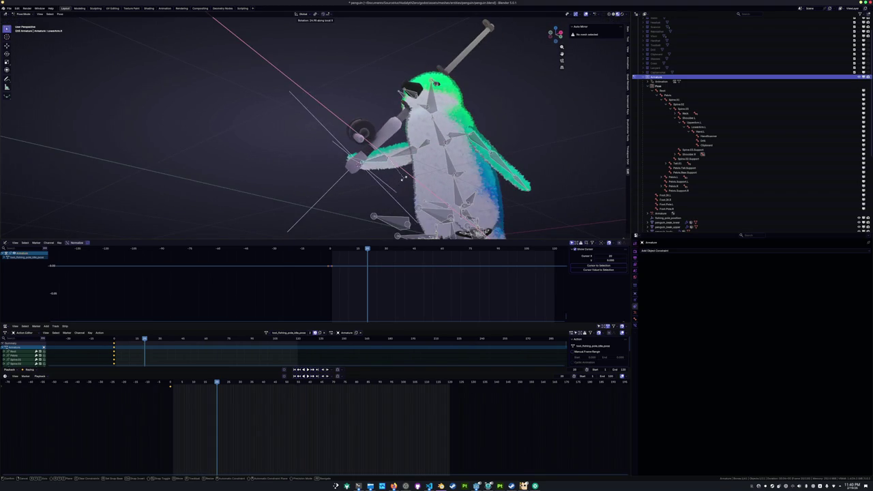
pyautogui.click(402, 178)
pyautogui.click(330, 158)
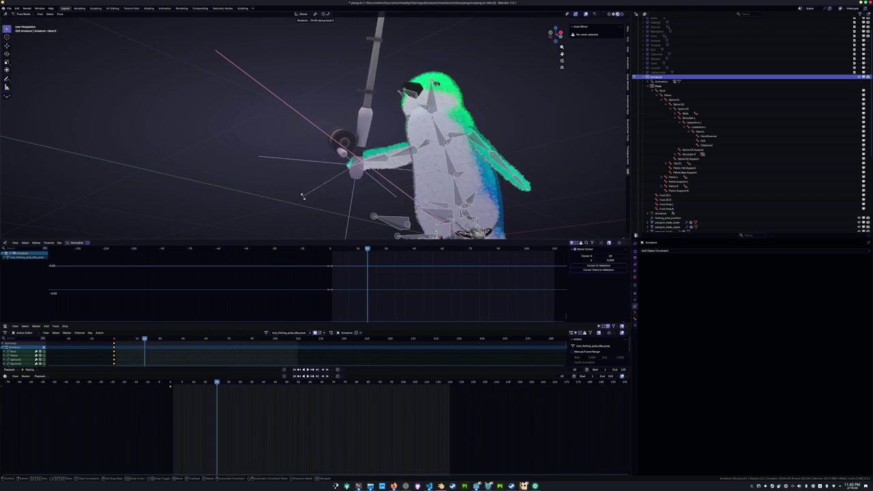
pyautogui.click(319, 185)
# Rotate UpperArm.R on its local Y axis, then cancel a further trial rotation
pyautogui.click(408, 155)
pyautogui.moveTo(408, 155); pyautogui.dragTo(259, 145, button='middle')
pyautogui.press('r')
pyautogui.press('y')
pyautogui.press('y')
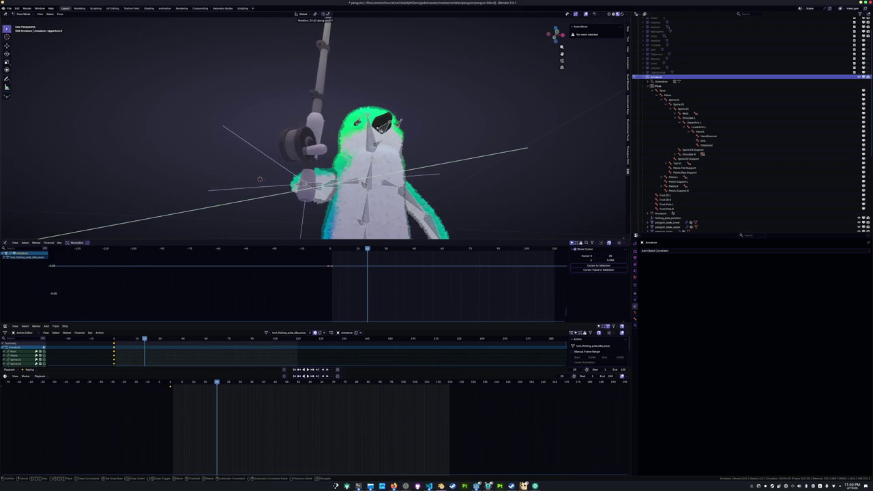
pyautogui.click(259, 180)
pyautogui.moveTo(260, 180); pyautogui.dragTo(392, 143, button='middle')
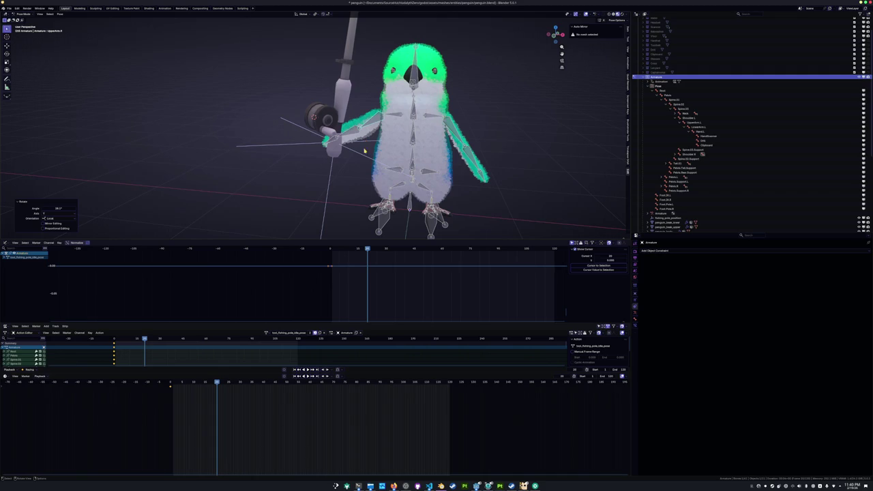
pyautogui.scroll(2, 426, 159)
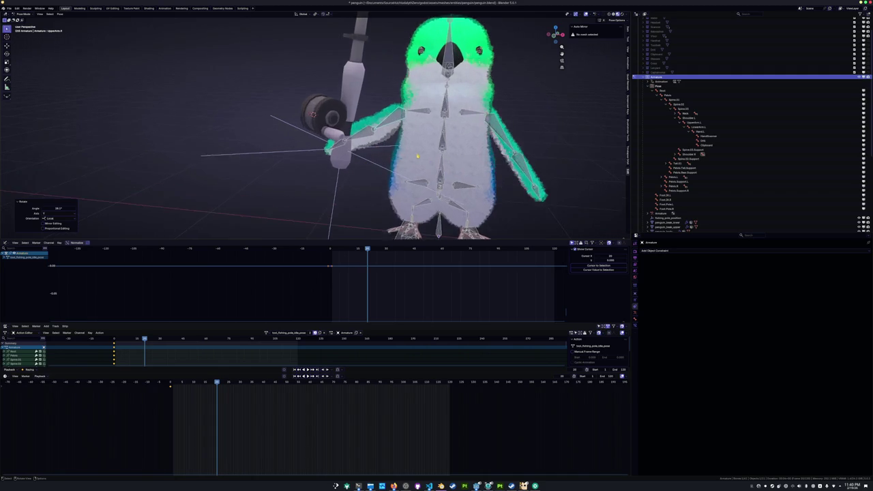
pyautogui.moveTo(426, 160); pyautogui.dragTo(428, 141, button='middle')
pyautogui.press('r')
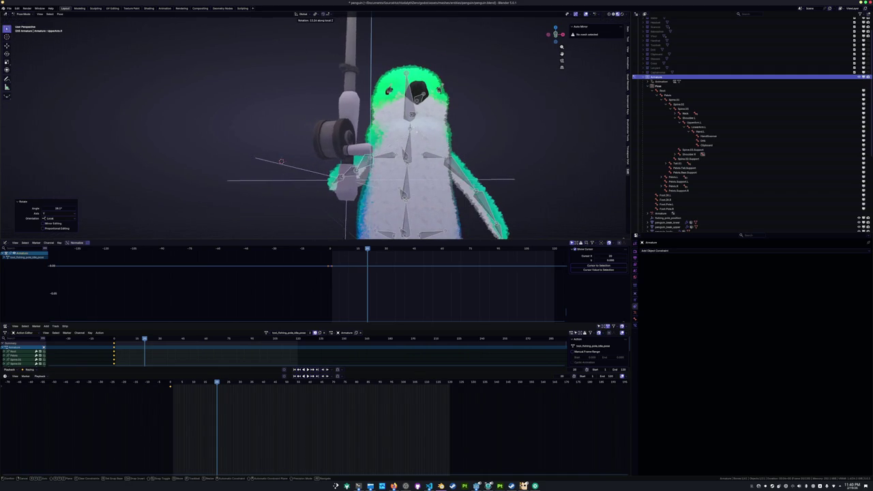
pyautogui.rightClick(418, 137)
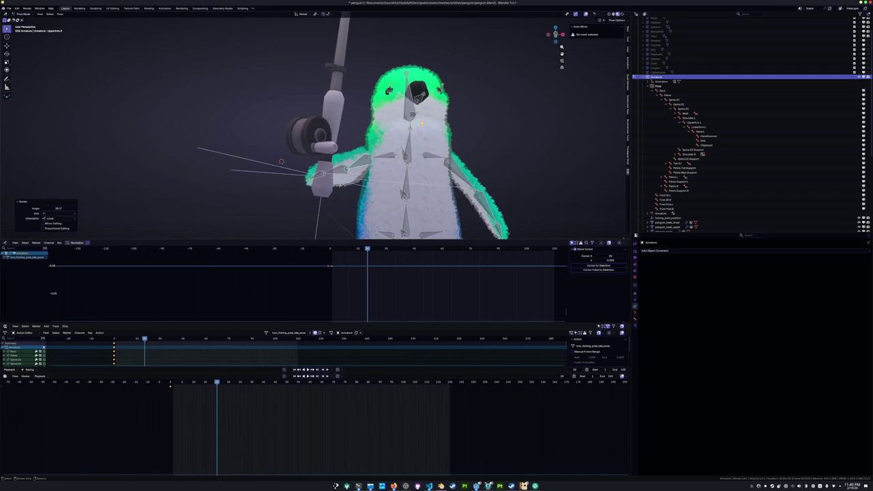
# Raise the right arm further with local X, local Z and global X rotations
pyautogui.moveTo(281, 161); pyautogui.dragTo(314, 174, button='middle')
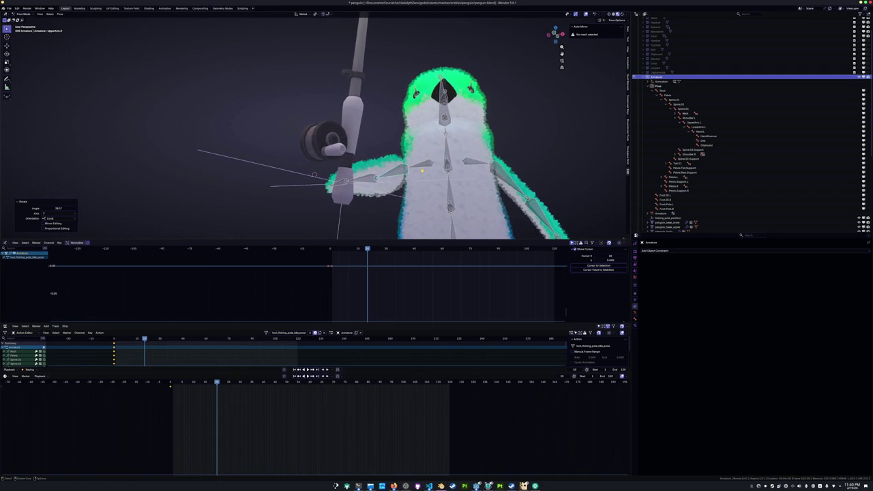
pyautogui.press('r')
pyautogui.press('x')
pyautogui.press('x')
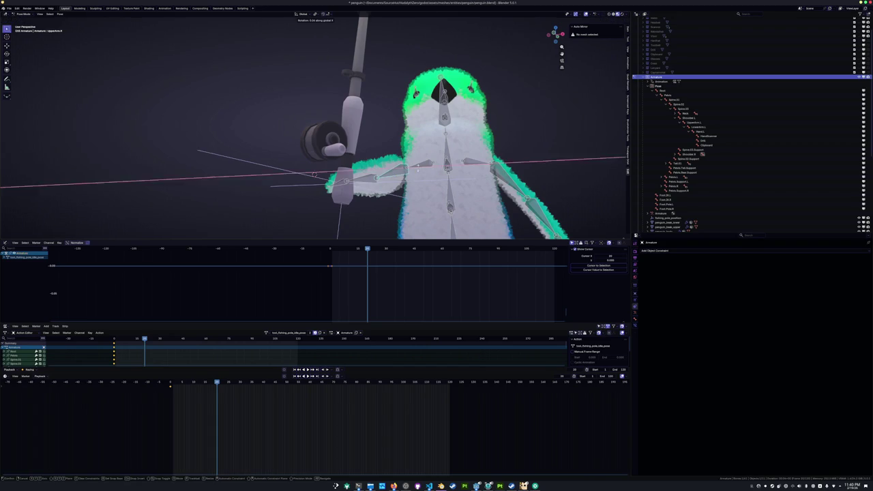
pyautogui.click(384, 166)
pyautogui.press('Return')
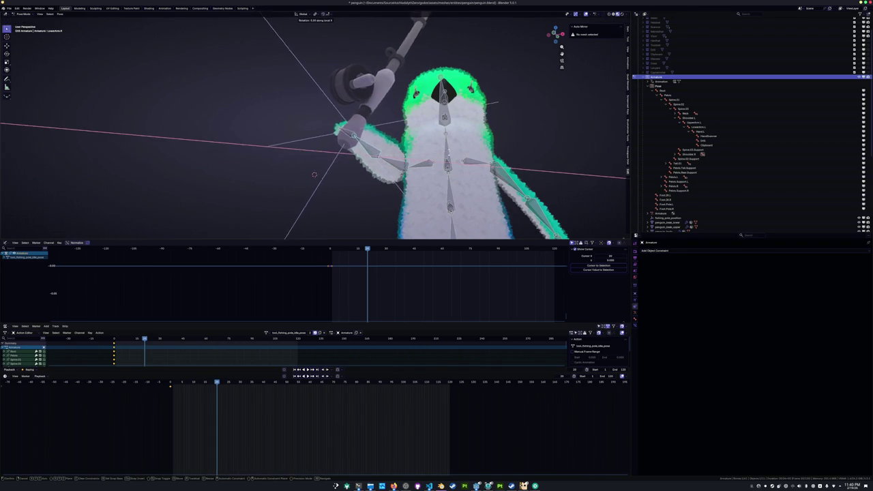
pyautogui.click(428, 177)
pyautogui.moveTo(428, 177); pyautogui.dragTo(365, 108, button='middle')
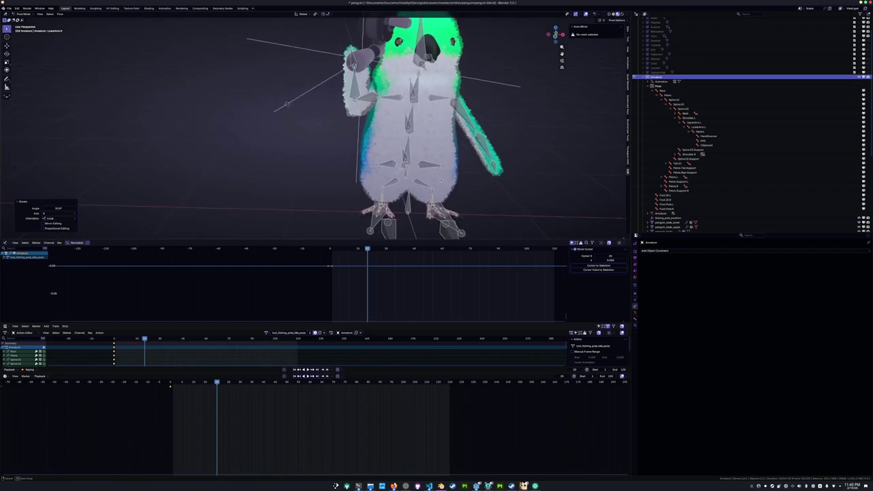
pyautogui.click(356, 103)
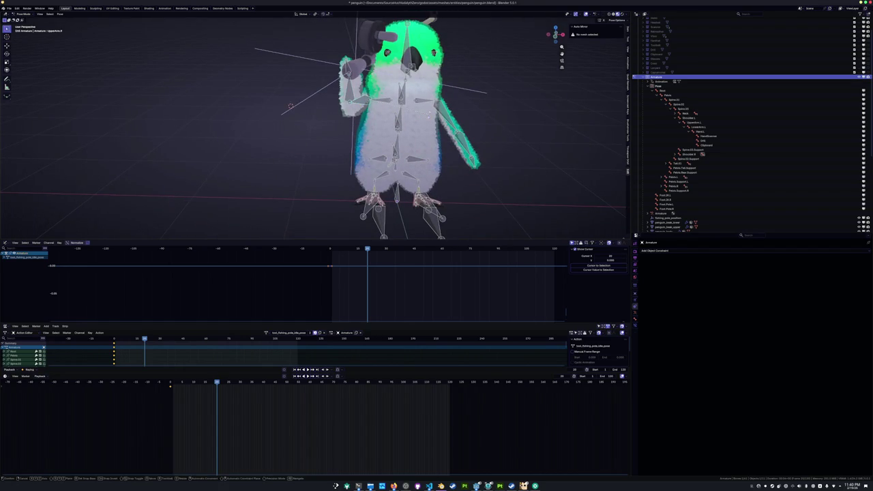
pyautogui.click(305, 101)
# Rotate Hand.R on its local Y and Z axes so the rod stands upright
pyautogui.click(349, 71)
pyautogui.press('r')
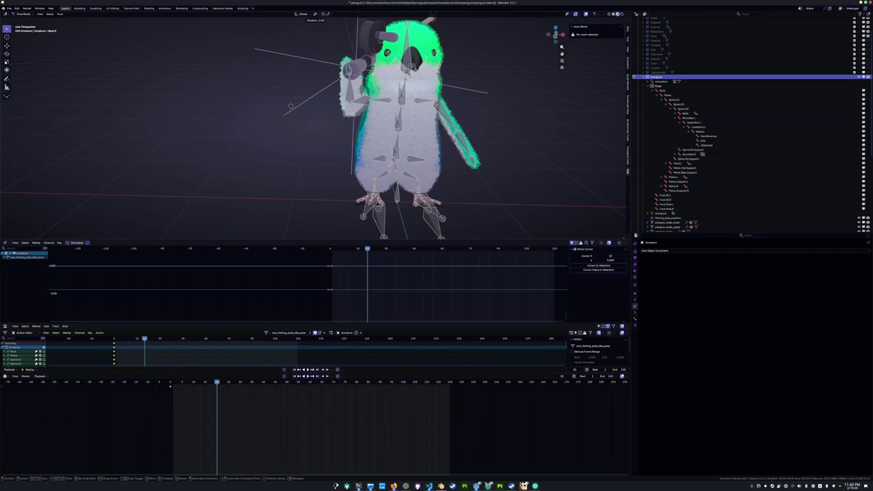
pyautogui.press('y')
pyautogui.press('y')
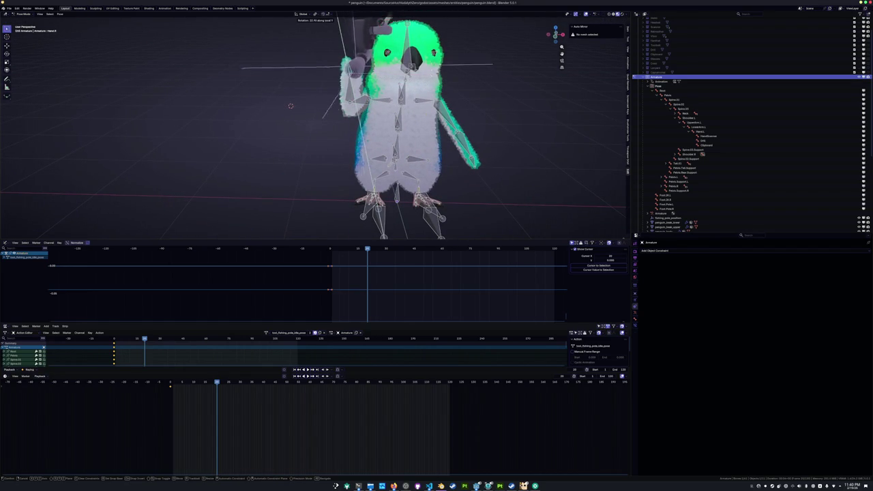
pyautogui.click(290, 105)
pyautogui.scroll(2, 292, 116)
pyautogui.press('r')
pyautogui.press('y')
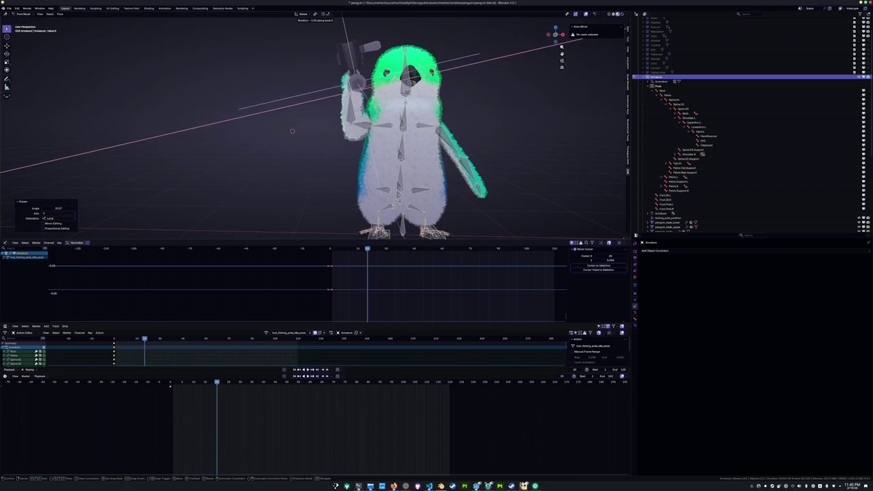
pyautogui.press('z')
pyautogui.press('z')
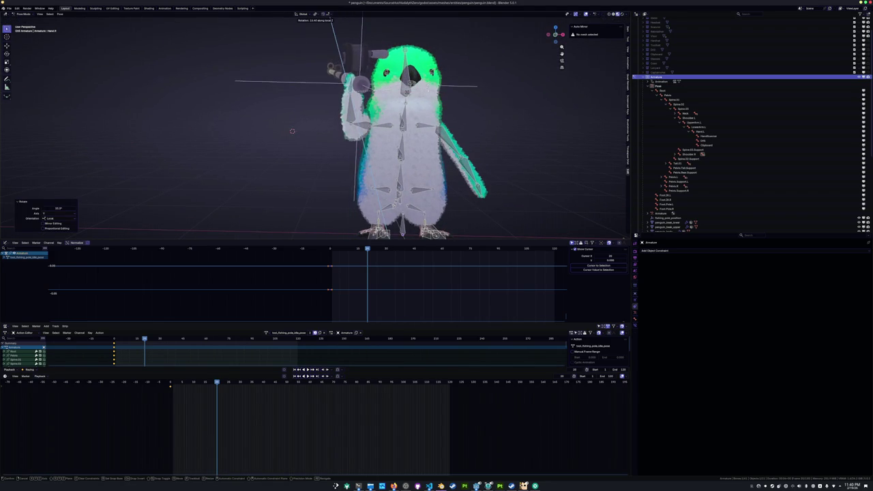
pyautogui.click(333, 21)
pyautogui.moveTo(333, 22); pyautogui.dragTo(412, 112, button='middle')
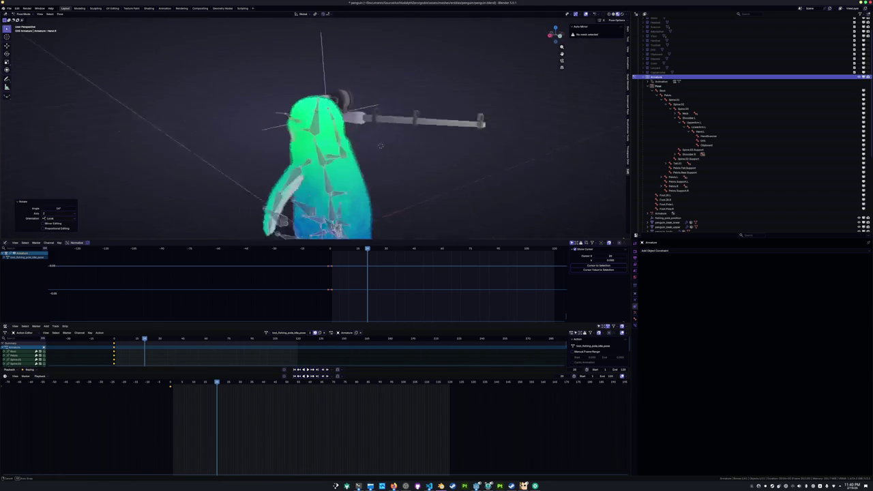
# Finish the hand rotation on global Z, then rotate LowerArm.R about global Y
pyautogui.press('x')
pyautogui.press('x')
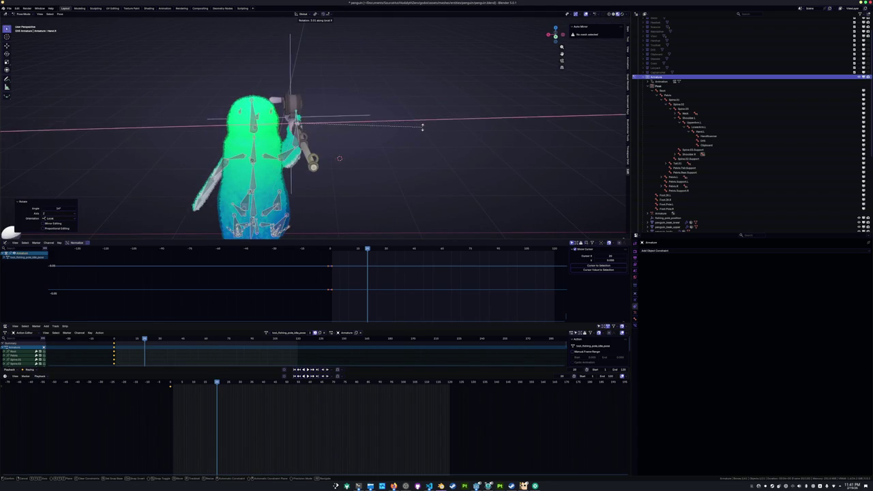
pyautogui.press('y')
pyautogui.press('y')
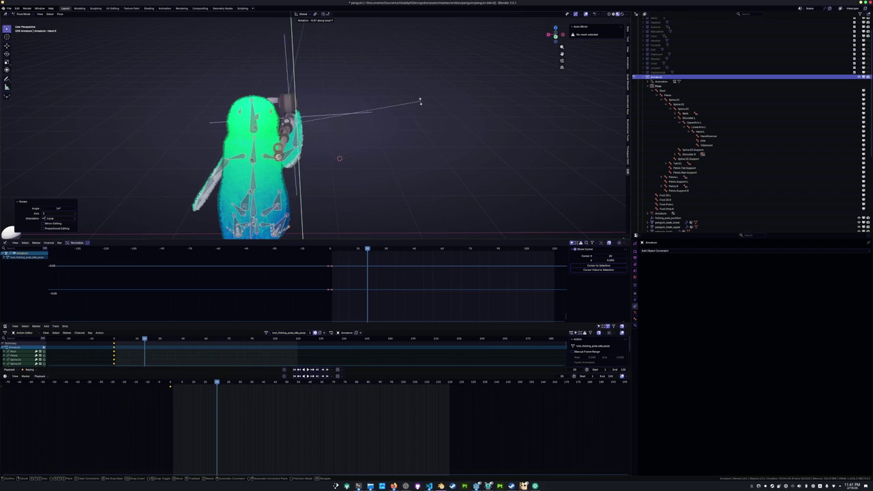
pyautogui.moveTo(368, 122); pyautogui.dragTo(335, 136, button='middle')
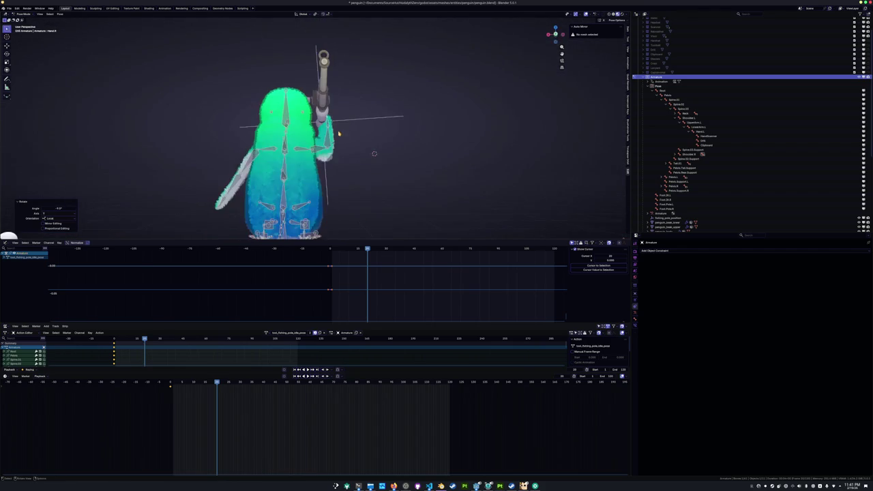
pyautogui.press('z')
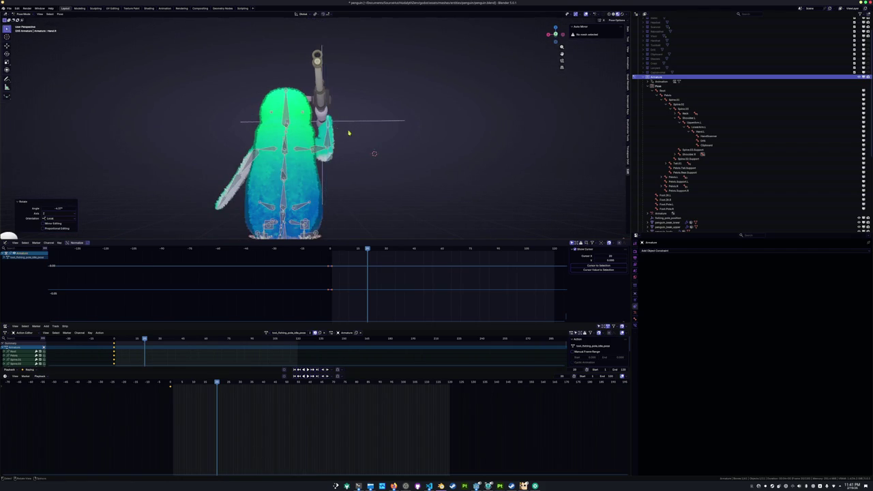
pyautogui.moveTo(348, 133); pyautogui.dragTo(345, 143, button='middle')
pyautogui.click(313, 198)
pyautogui.scroll(3, 314, 170)
pyautogui.press('r')
pyautogui.press('y')
pyautogui.press('y')
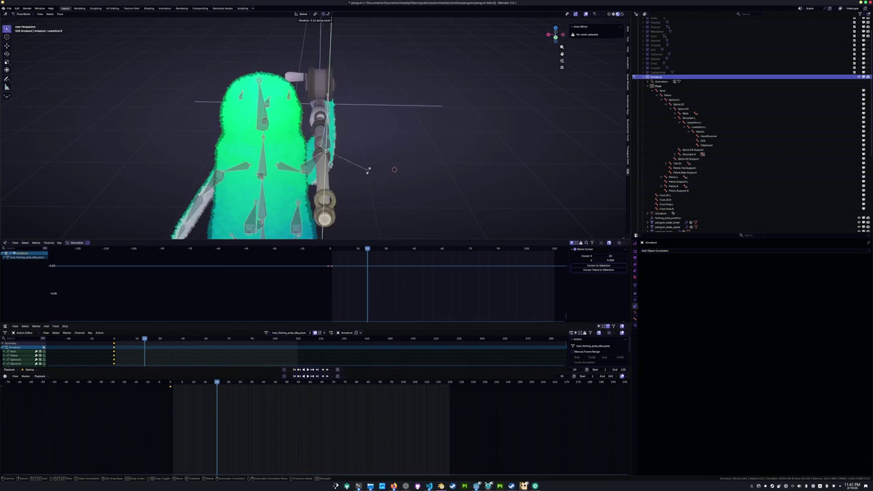
pyautogui.click(368, 168)
# Rotate UpperArm.L, then rotate LowerArm.L on its local X axis, to pose the left wing
pyautogui.moveTo(368, 168); pyautogui.dragTo(210, 169, button='middle')
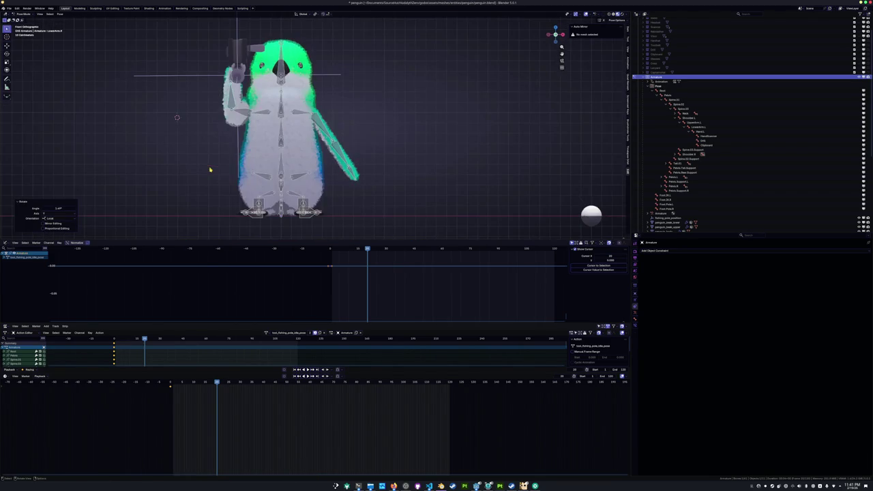
pyautogui.scroll(2, 334, 127)
pyautogui.click(336, 125)
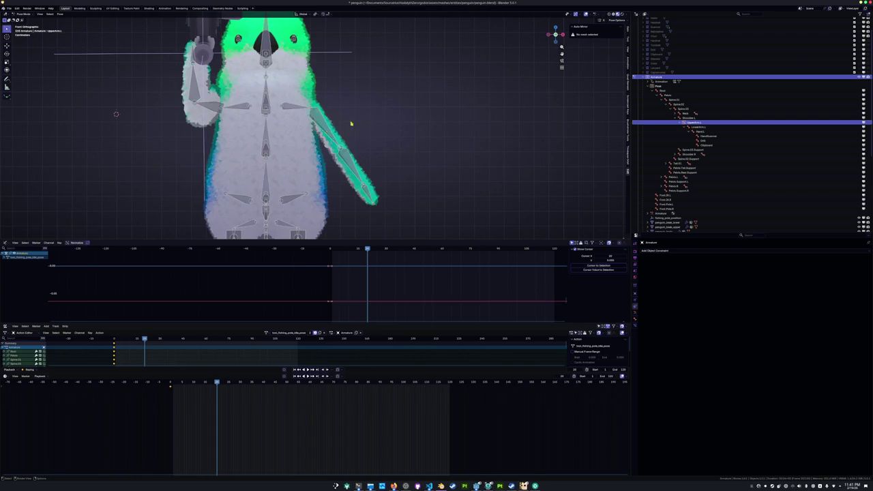
pyautogui.scroll(-2, 335, 126)
pyautogui.press('r')
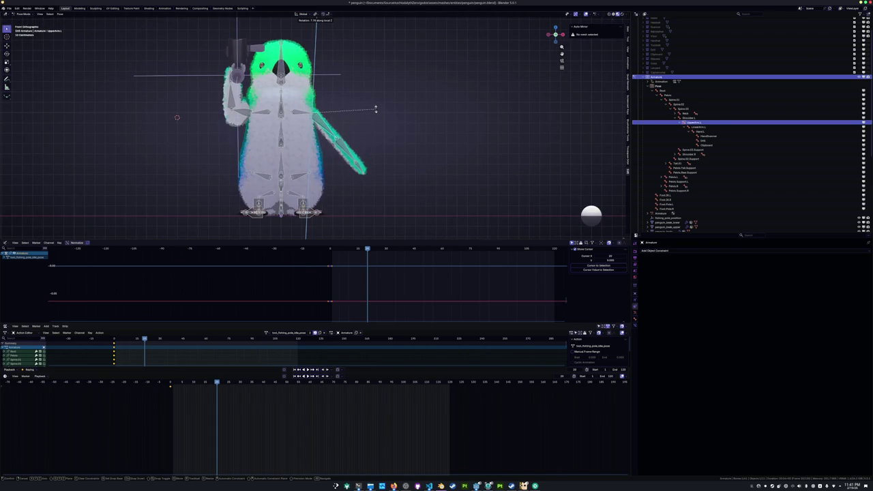
pyautogui.click(371, 111)
pyautogui.click(359, 147)
pyautogui.moveTo(360, 147); pyautogui.dragTo(327, 156, button='middle')
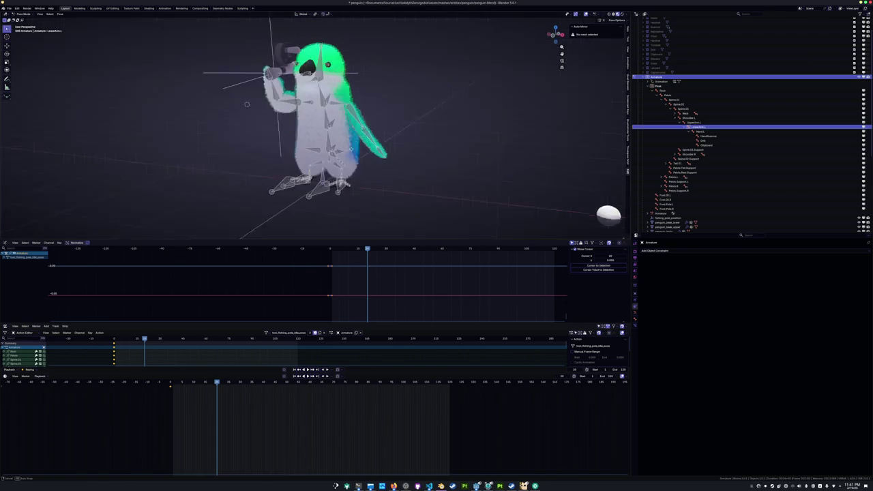
pyautogui.press('r')
pyautogui.press('x')
pyautogui.press('x')
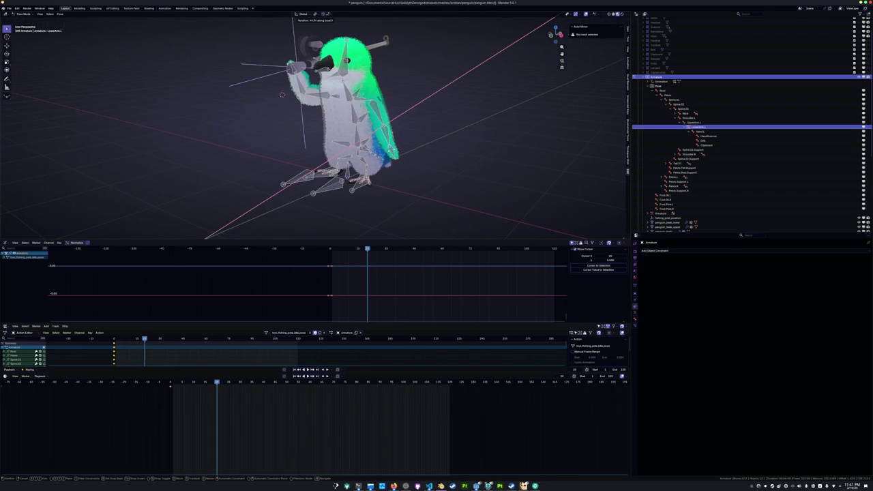
pyautogui.click(392, 153)
# Adjust UpperArm.L again on its local X axis
pyautogui.moveTo(392, 154); pyautogui.dragTo(377, 149, button='middle')
pyautogui.click(401, 132)
pyautogui.press('r')
pyautogui.press('x')
pyautogui.press('x')
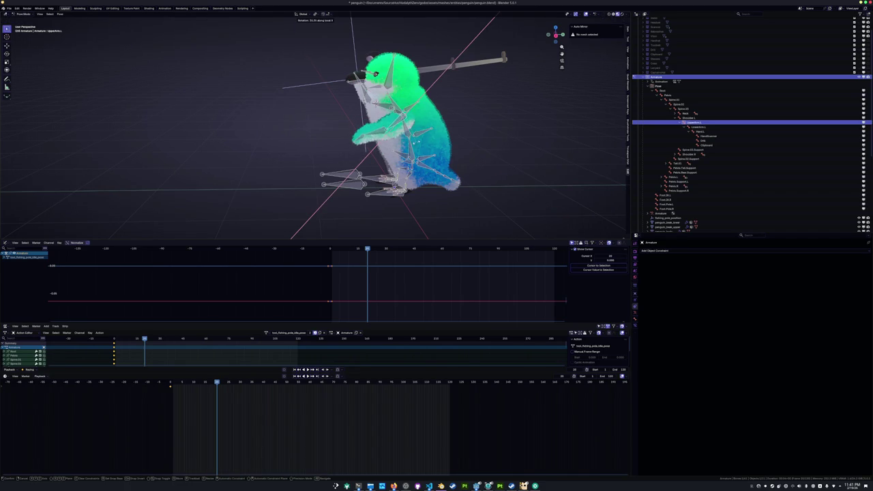
pyautogui.click(419, 138)
# Tilt the Head bone about 17° from the side view, then select all bones and the start keyframes
pyautogui.click(370, 155)
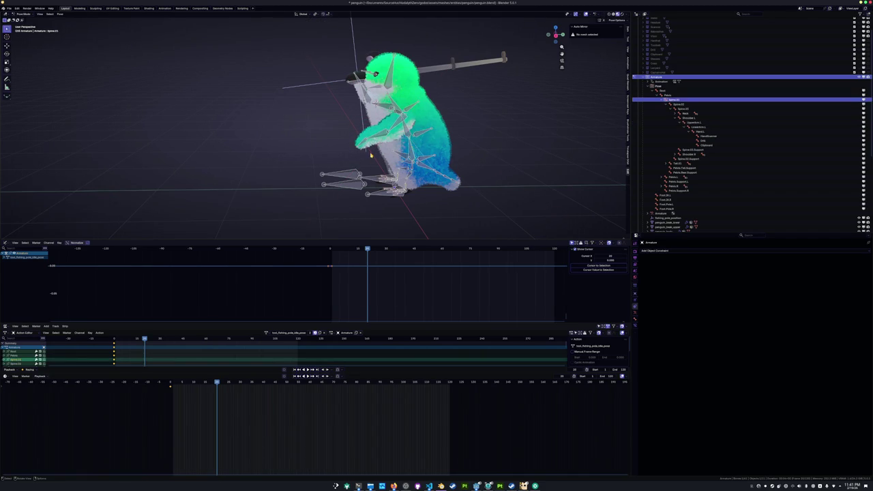
pyautogui.press('KP_3')
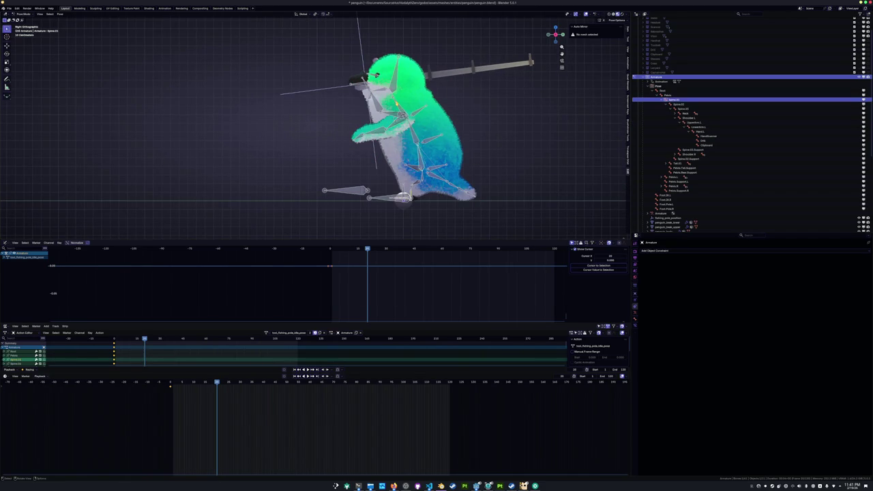
pyautogui.click(402, 75)
pyautogui.press('r')
pyautogui.click(322, 113)
pyautogui.press('r')
pyautogui.click(429, 46)
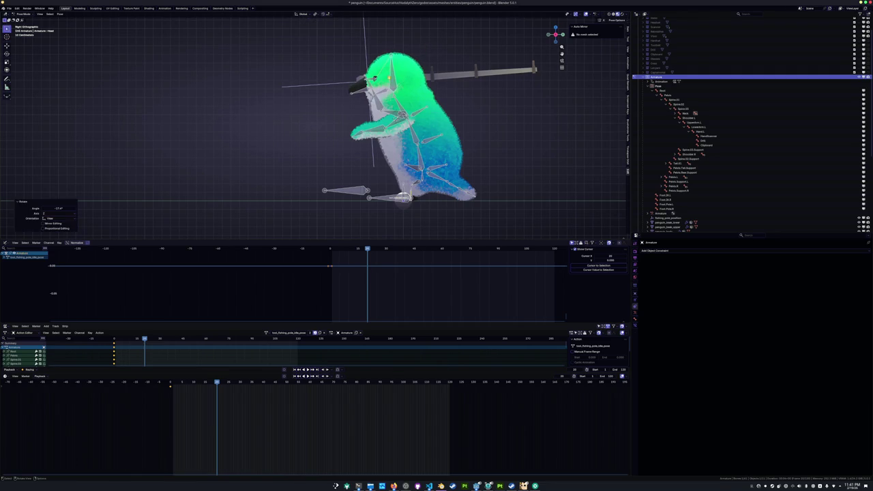
pyautogui.press('a')
pyautogui.moveTo(235, 400); pyautogui.dragTo(207, 384)
# Undo a misplaced paste of the start keys and reselect the starting keyframes
pyautogui.click(170, 384)
pyautogui.hotkey('ctrl', 'v')
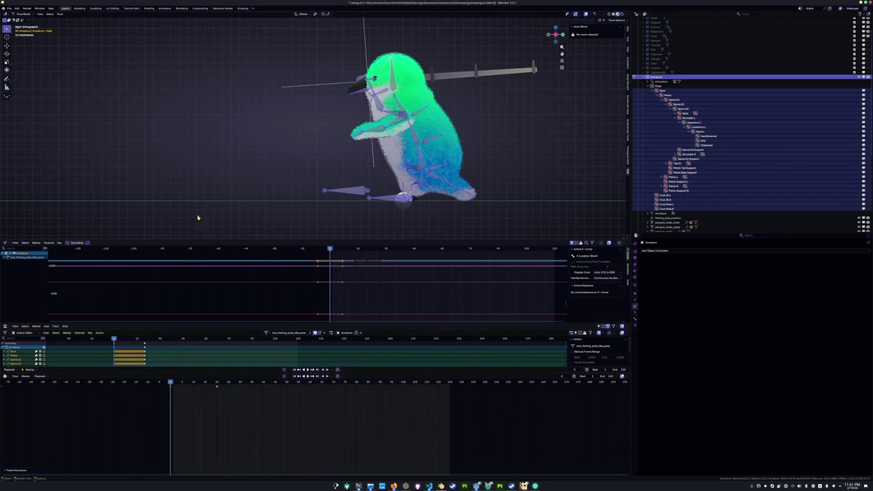
pyautogui.hotkey('ctrl', 'z')
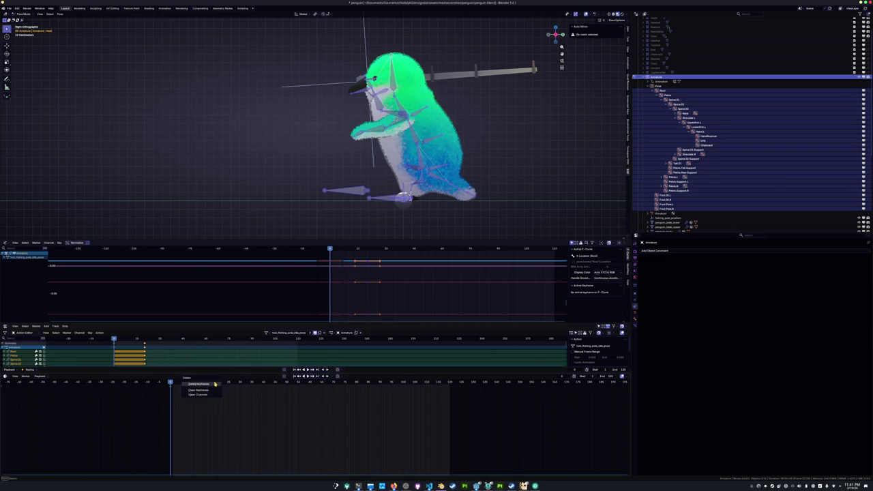
pyautogui.hotkey('ctrl', 'z')
pyautogui.moveTo(159, 382); pyautogui.dragTo(197, 413)
# Paste the starting pose keys at the middle and end of the cycle, then deselect all at the middle frame
pyautogui.click(310, 383)
pyautogui.hotkey('ctrl', 'v')
pyautogui.click(449, 386)
pyautogui.hotkey('ctrl', 'v')
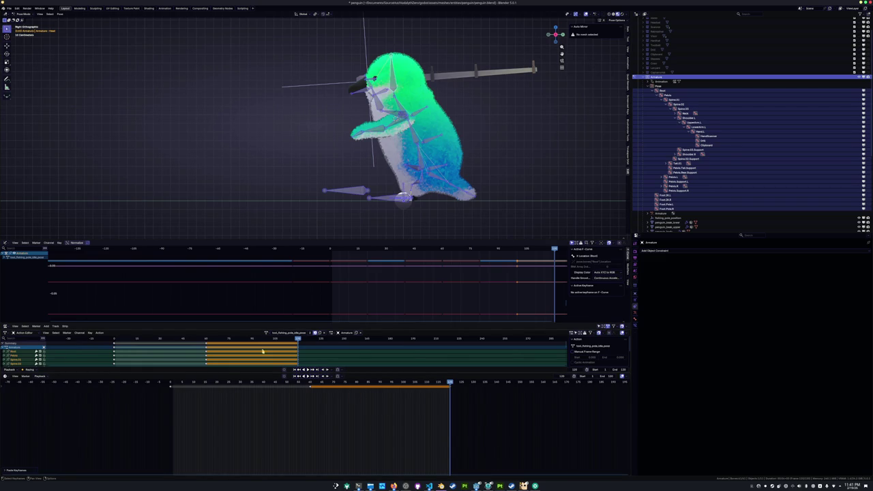
pyautogui.click(311, 384)
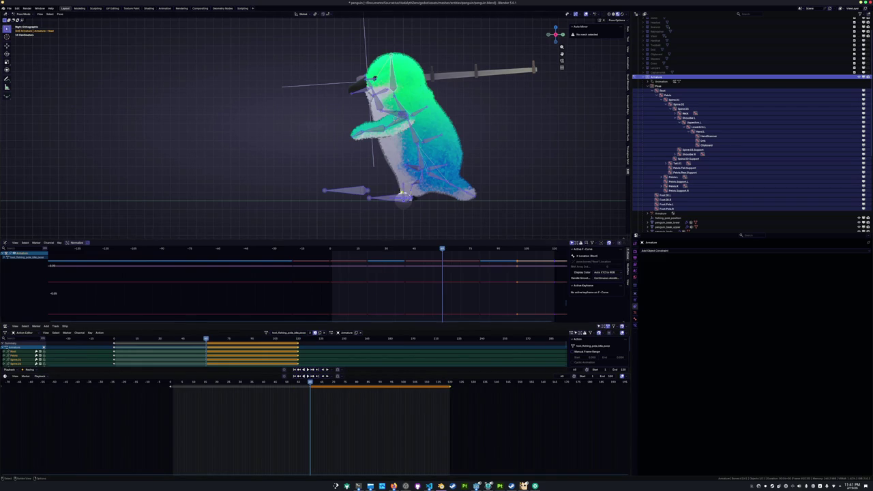
pyautogui.scroll(3, 396, 209)
pyautogui.hotkey('alt', 'a')
# Rotate the Spine, Spine.02 and Spine.03 bones to lean the body
pyautogui.click(462, 158)
pyautogui.press('r')
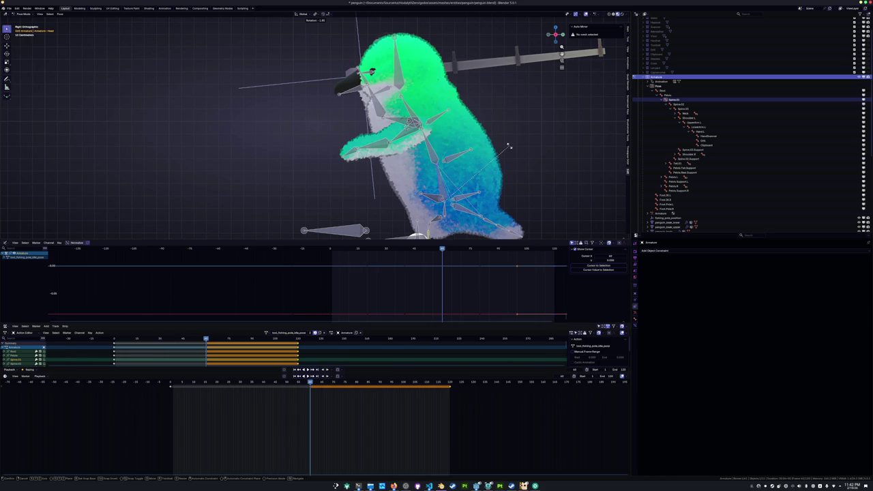
pyautogui.click(511, 148)
pyautogui.click(481, 135)
pyautogui.press('r')
pyautogui.click(483, 134)
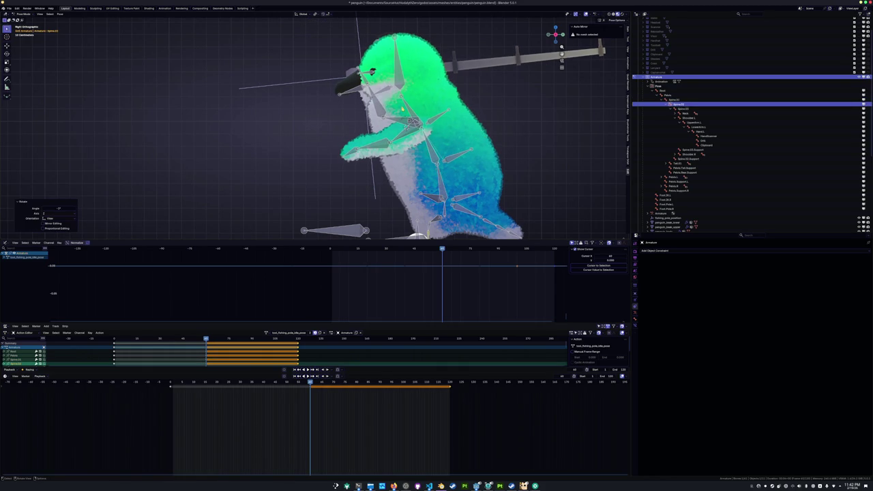
pyautogui.click(402, 108)
pyautogui.press('r')
pyautogui.click(407, 102)
# Rotate the fishing pole 5° and the left wing, then keyframe all bones at the middle frame
pyautogui.click(397, 79)
pyautogui.press('r')
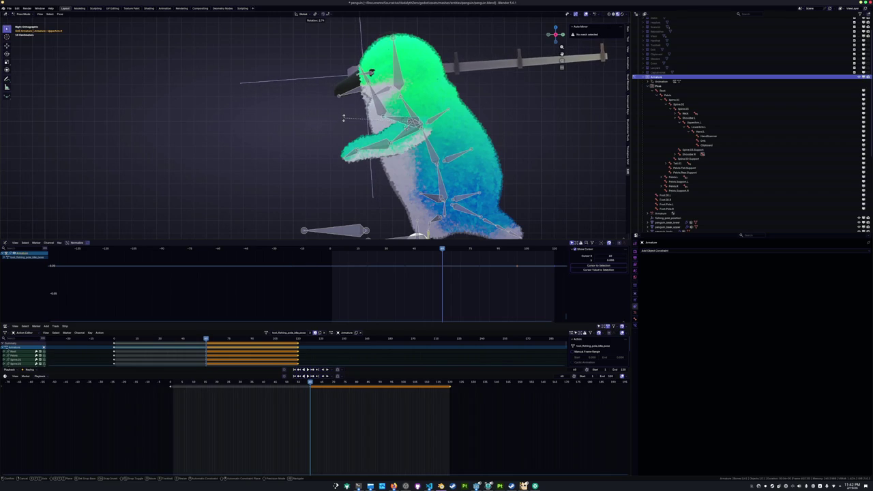
pyautogui.press('5')
pyautogui.press('Return')
pyautogui.click(351, 136)
pyautogui.press('r')
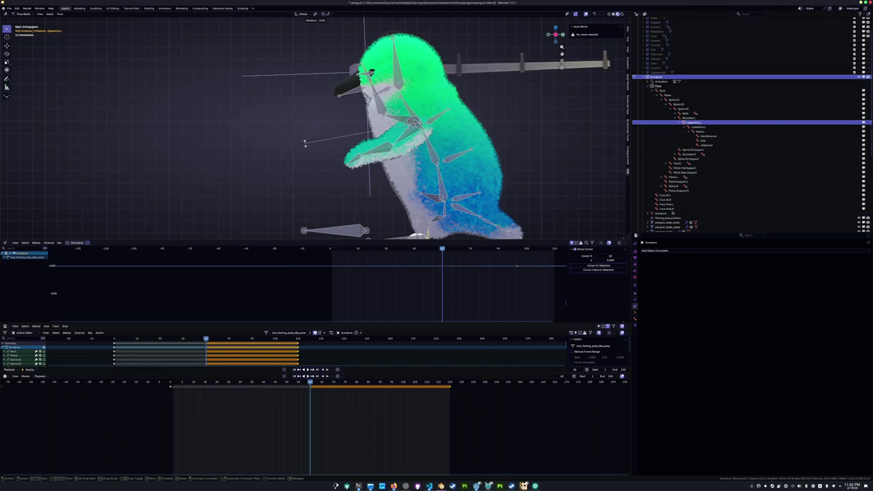
pyautogui.press('Return')
pyautogui.moveTo(298, 132); pyautogui.dragTo(300, 123, button='middle')
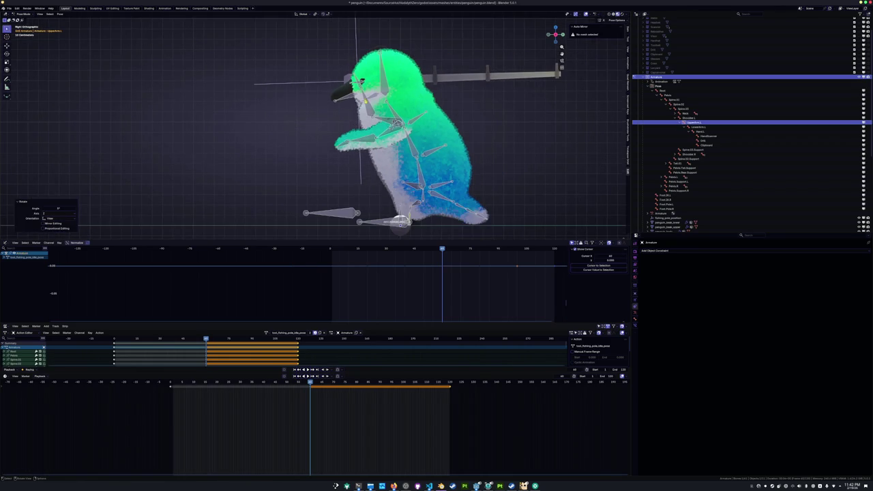
pyautogui.scroll(-1, 314, 126)
pyautogui.press('a')
pyautogui.press('i')
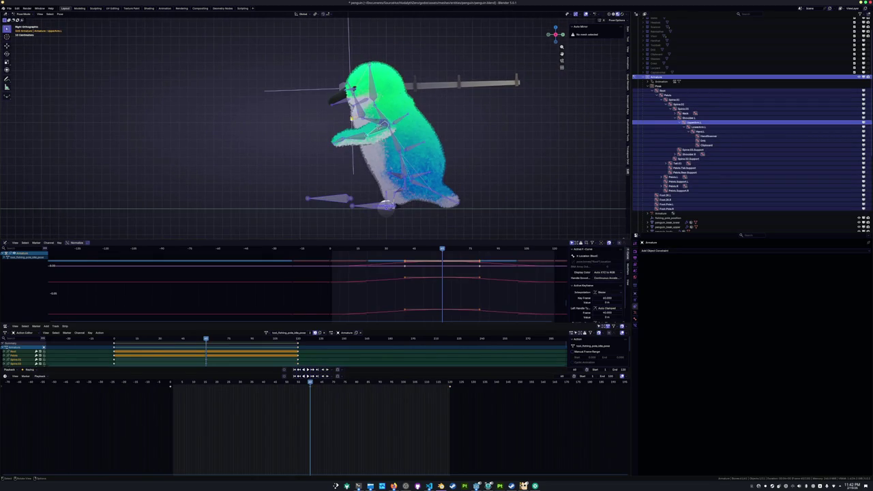
# Play back the ready cycle, viewing it from above and then from the side
pyautogui.press('space')
pyautogui.moveTo(316, 124); pyautogui.dragTo(405, 89, button='middle')
pyautogui.scroll(1, 402, 85)
pyautogui.scroll(1, 397, 96)
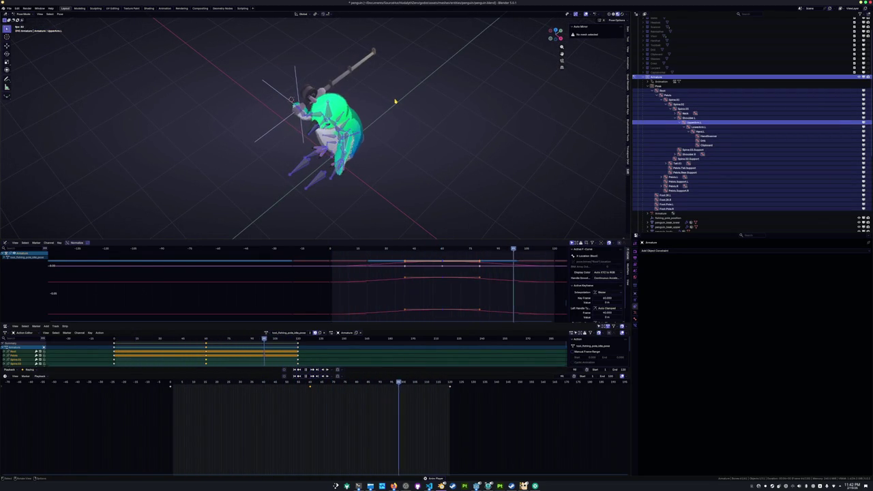
pyautogui.press('KP_3')
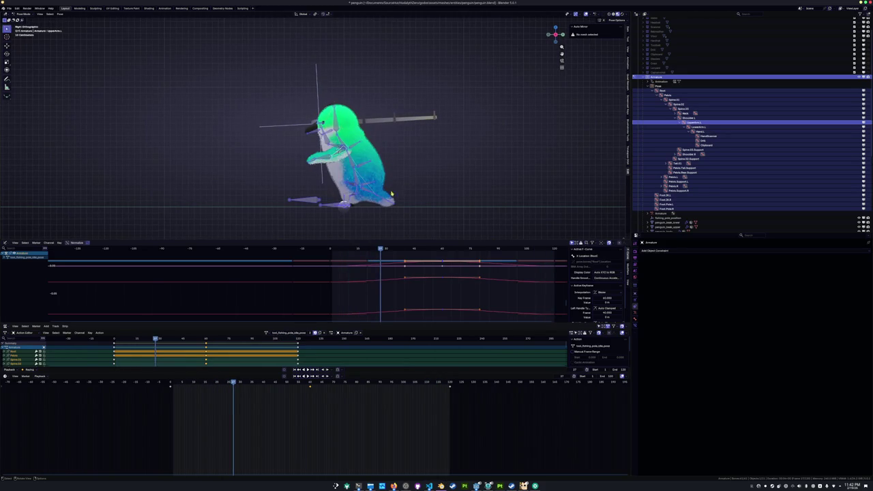
# Try rotating Hand.L and cancel it, then stop playback back at the cycle's middle frame
pyautogui.click(419, 164)
pyautogui.scroll(4, 419, 164)
pyautogui.scroll(-3, 314, 130)
pyautogui.press('r')
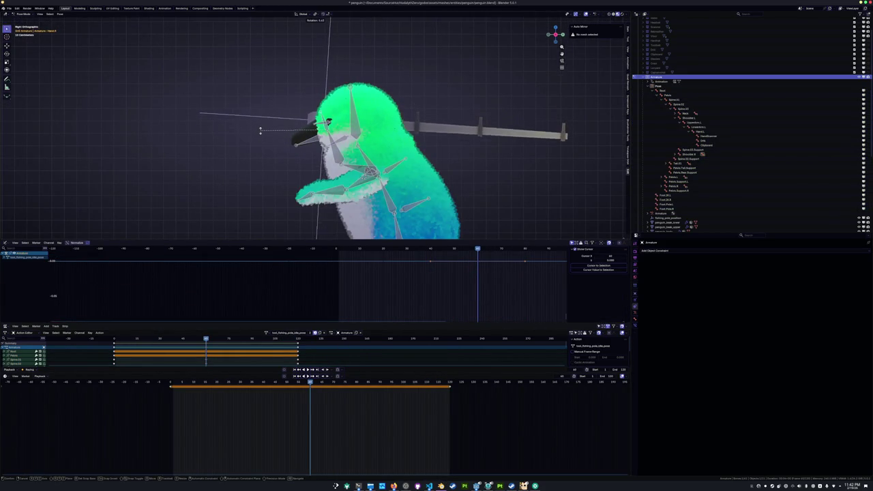
pyautogui.scroll(-1, 261, 131)
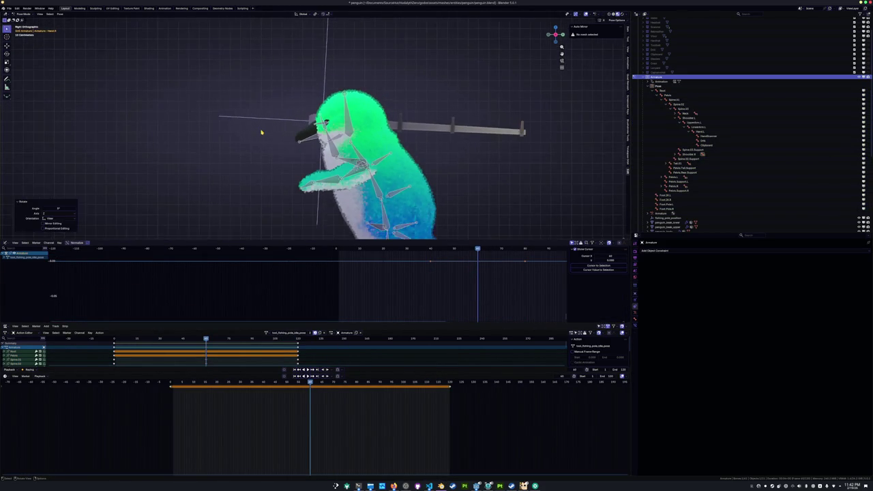
pyautogui.scroll(-2, 264, 135)
pyautogui.scroll(-2, 272, 150)
pyautogui.scroll(-2, 280, 167)
pyautogui.press('Escape')
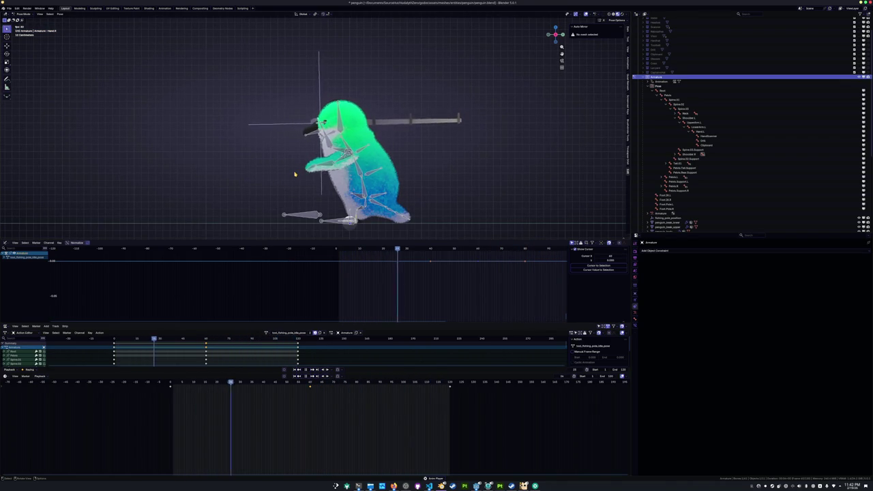
pyautogui.scroll(-1, 297, 172)
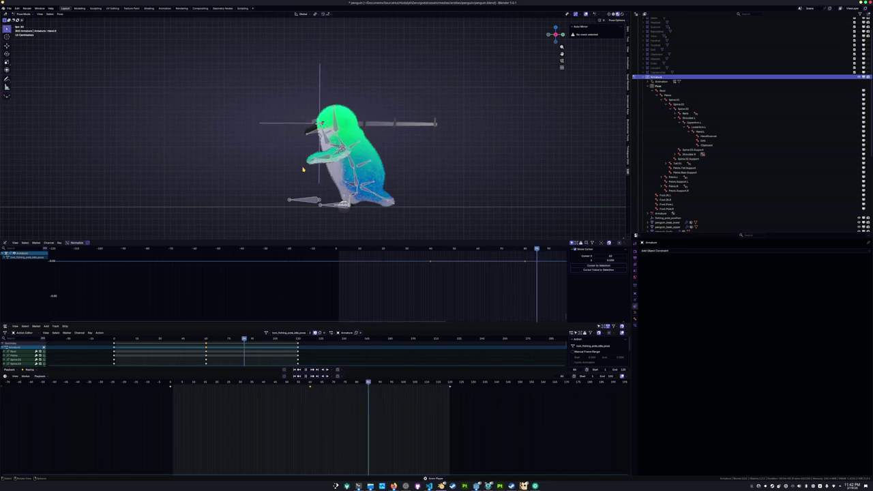
pyautogui.press('space')
pyautogui.click(310, 384)
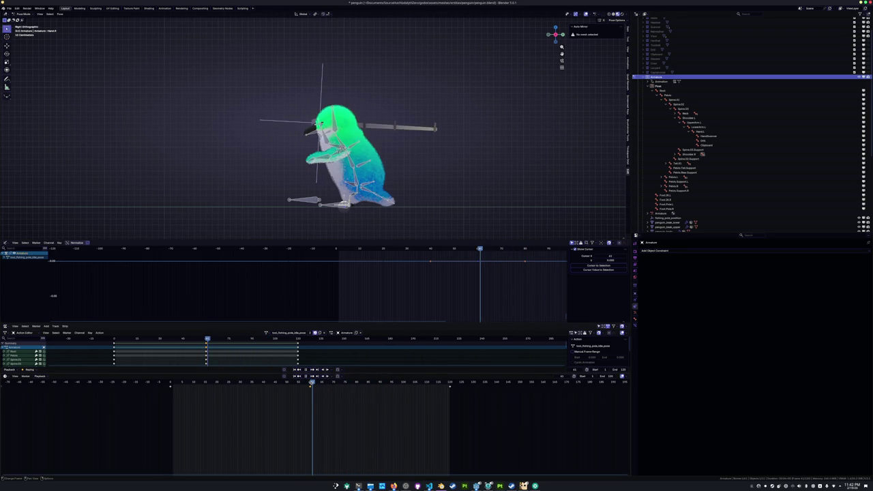
pyautogui.click(394, 486)
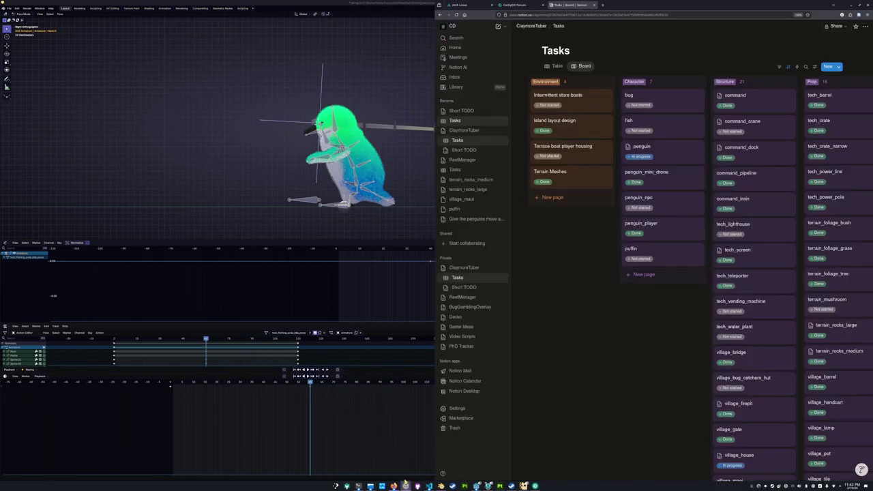
# Tick 'fishing ready' on the penguin card's Notion checklist, then return to Blender's action name field
pyautogui.click(641, 146)
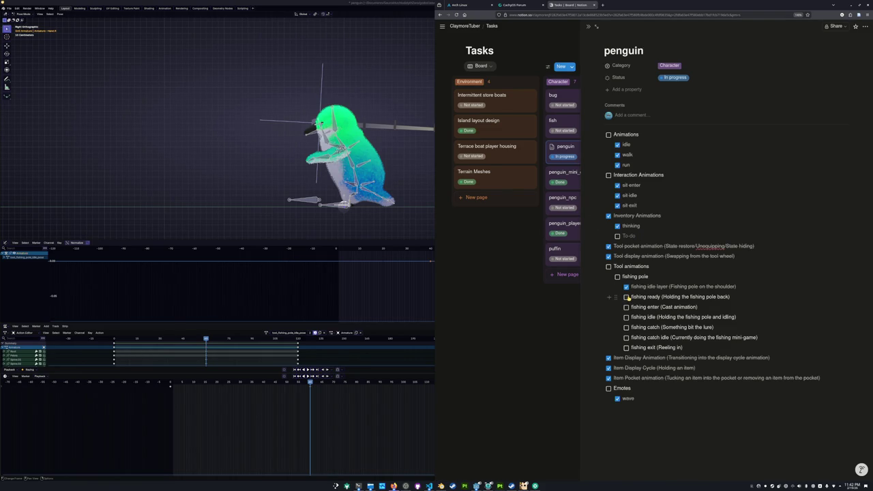
pyautogui.click(626, 296)
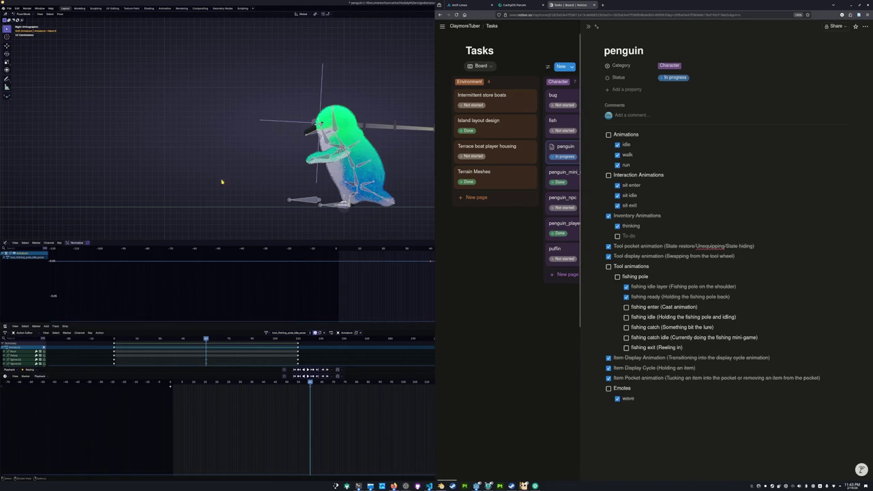
pyautogui.click(251, 334)
pyautogui.click(300, 333)
pyautogui.click(304, 332)
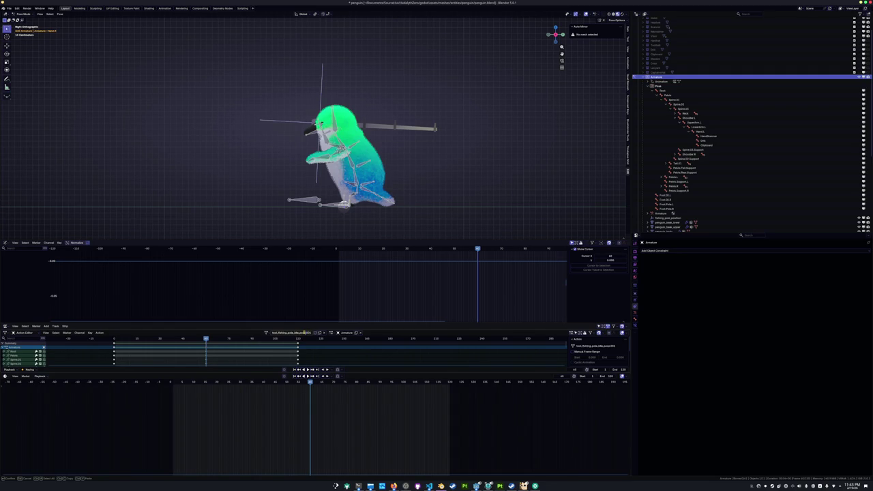
# Keep the action name and switch the rig to the fishing pole idle action
pyautogui.press('Return')
pyautogui.click(266, 334)
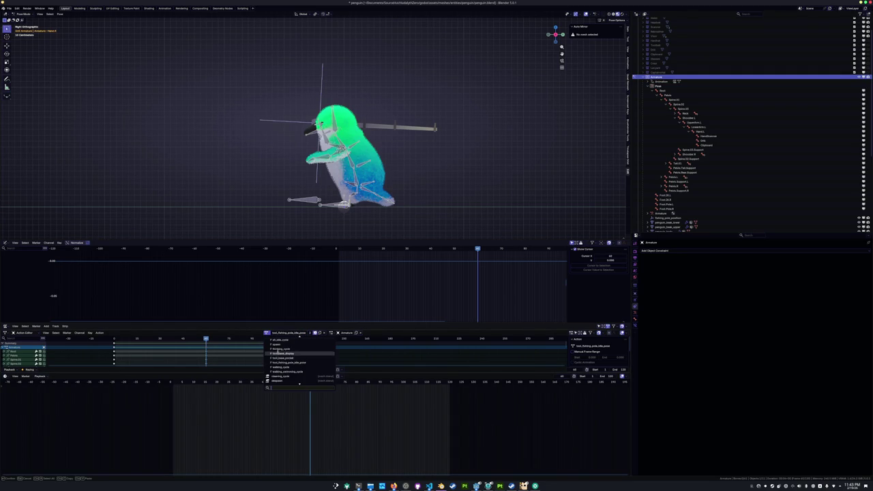
pyautogui.click(282, 363)
# Copy the pose of all bones, paste it back onto the rig and key it
pyautogui.press('a')
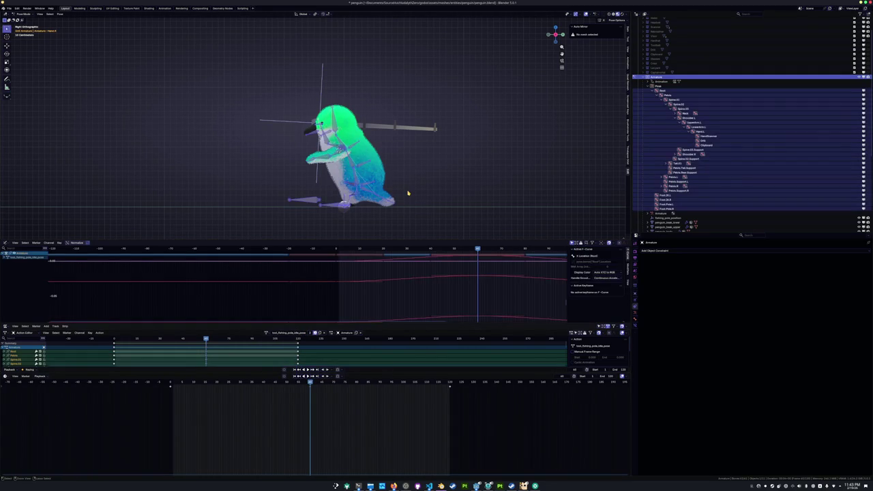
pyautogui.hotkey('ctrl', 'c')
pyautogui.hotkey('alt', 'a')
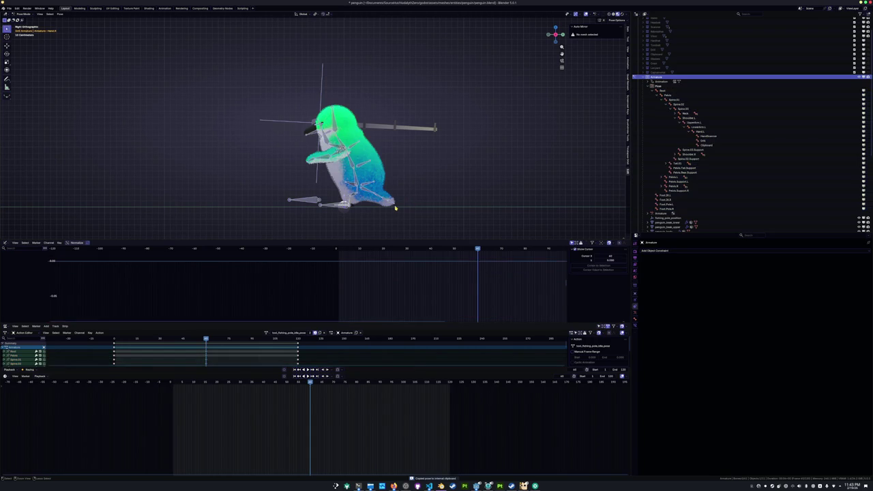
pyautogui.press('a')
pyautogui.hotkey('ctrl', 'shift', 'v')
pyautogui.press('i')
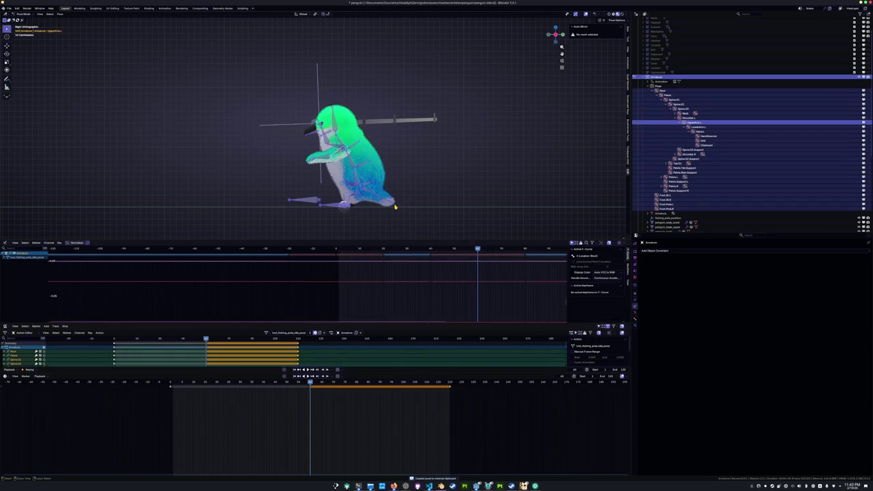
pyautogui.hotkey('alt', 'a')
pyautogui.press('[')
pyautogui.press('[')
pyautogui.press('[')
pyautogui.press('[')
pyautogui.press('[')
# Undo and redo the recent pose edits, then return to the start of the action
pyautogui.hotkey('ctrl', 'z')
pyautogui.hotkey('ctrl', 'z')
pyautogui.hotkey('ctrl', 'z')
pyautogui.hotkey('ctrl', 'z')
pyautogui.hotkey('ctrl', 'shift', 'z')
pyautogui.hotkey('ctrl', 'shift', 'z')
pyautogui.press('Up')
pyautogui.hotkey('ctrl', 'z')
pyautogui.hotkey('ctrl', 'z')
pyautogui.hotkey('ctrl', 'z')
pyautogui.hotkey('ctrl', 'shift', 'z')
pyautogui.hotkey('ctrl', 'z')
pyautogui.hotkey('ctrl', 'shift', 'z')
pyautogui.hotkey('ctrl', 'z')
pyautogui.hotkey('ctrl', 'z')
pyautogui.hotkey('ctrl', 'z')
pyautogui.hotkey('ctrl', 'z')
pyautogui.hotkey('ctrl', 'z')
pyautogui.hotkey('ctrl', 'z')
pyautogui.hotkey('ctrl', 'shift', 'z')
pyautogui.hotkey('ctrl', 'z')
pyautogui.hotkey('ctrl', 'z')
pyautogui.hotkey('ctrl', 'z')
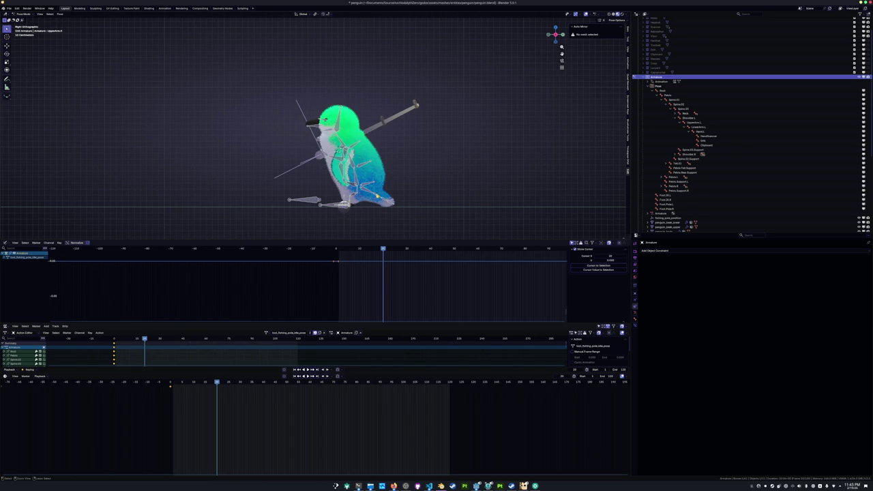
pyautogui.hotkey('ctrl', 'z')
pyautogui.hotkey('ctrl', 'z')
pyautogui.hotkey('ctrl', 'z')
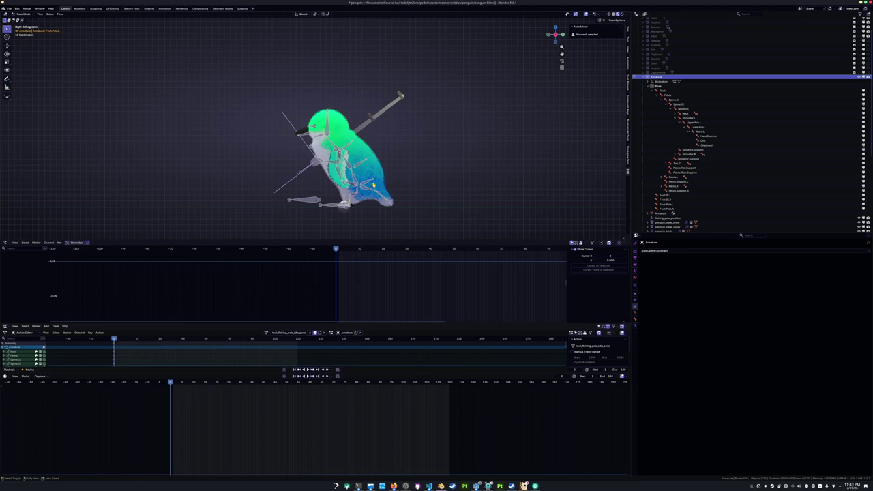
pyautogui.hotkey('ctrl', 'z')
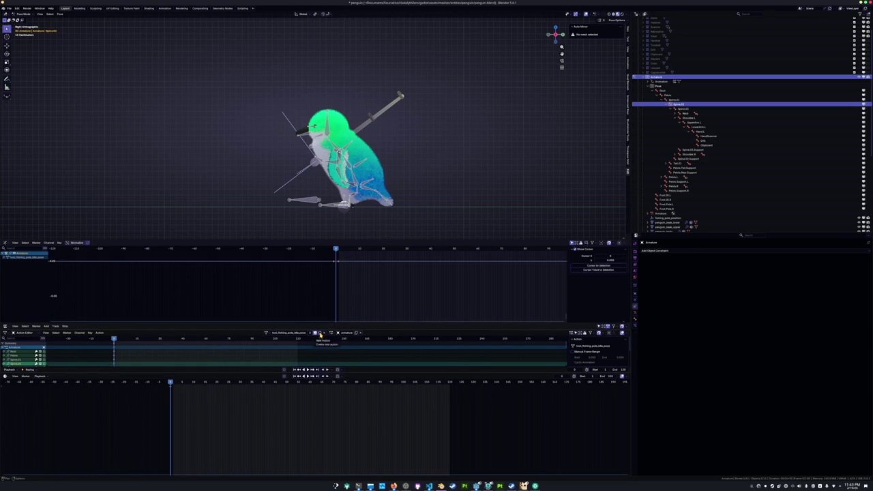
# Name the new action tool_fish_pole_ready_pose and paste the copied pose onto all bones
pyautogui.click(309, 334)
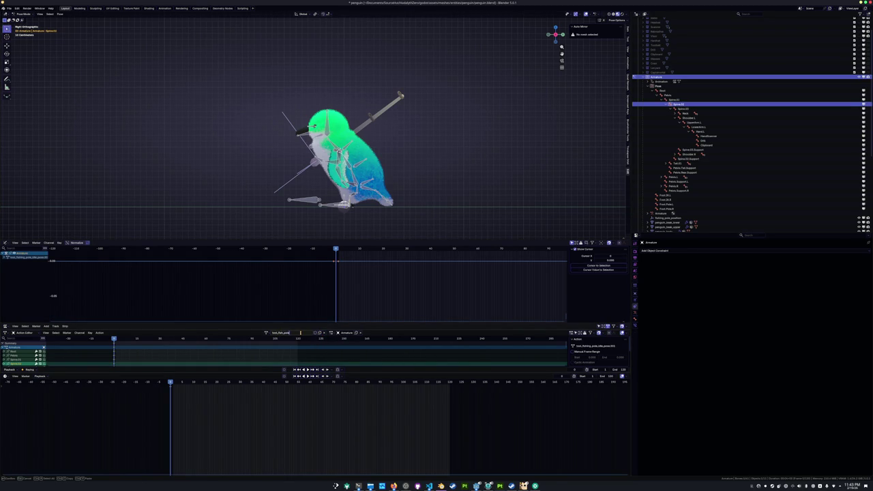
pyautogui.write('ose')
pyautogui.press('Return')
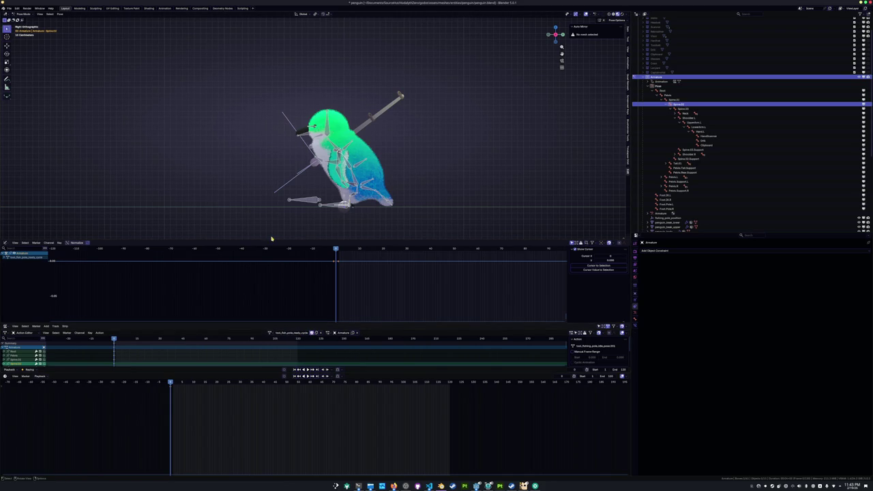
pyautogui.press('a')
pyautogui.hotkey('ctrl', 'v')
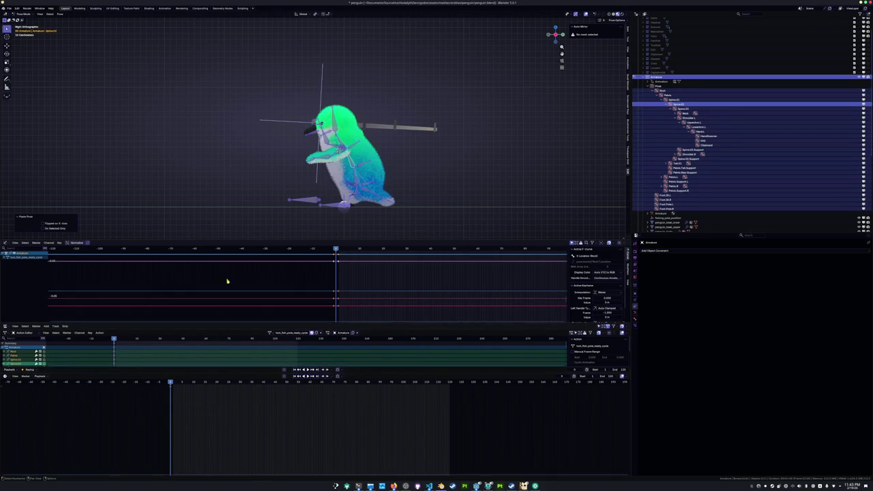
# Key the pasted ready pose and shift those keys 41 frames later
pyautogui.press('i')
pyautogui.press('g')
pyautogui.click(339, 400)
# Rotate the Head bone slightly, and Spine.01 and Spine.02 by 1 degree each
pyautogui.click(362, 157)
pyautogui.scroll(2, 341, 150)
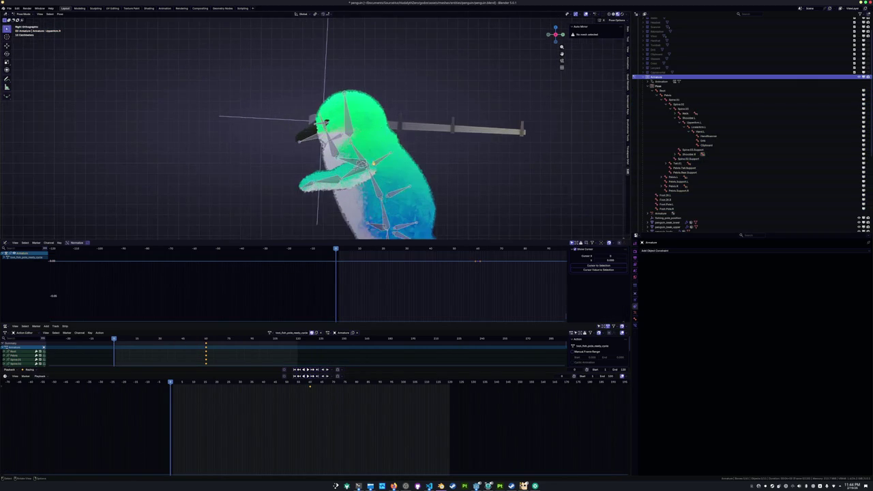
pyautogui.click(326, 122)
pyautogui.press('r')
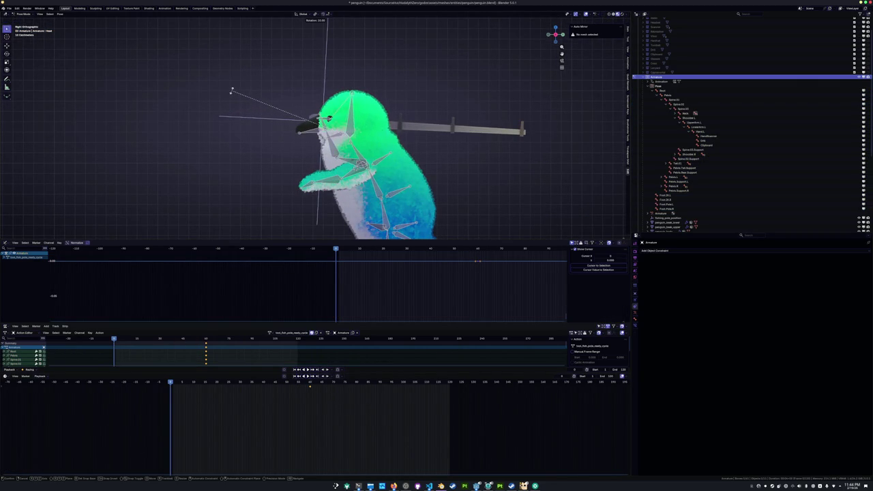
pyautogui.click(228, 97)
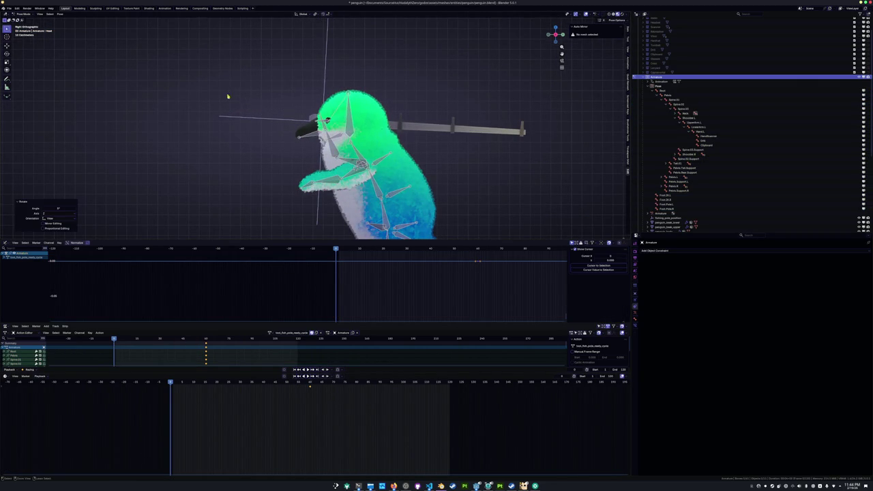
pyautogui.click(374, 206)
pyautogui.keyDown('shift'); pyautogui.moveTo(374, 206); pyautogui.dragTo(341, 146, button='middle'); pyautogui.keyUp('shift')
pyautogui.write('r1')
pyautogui.press('Return')
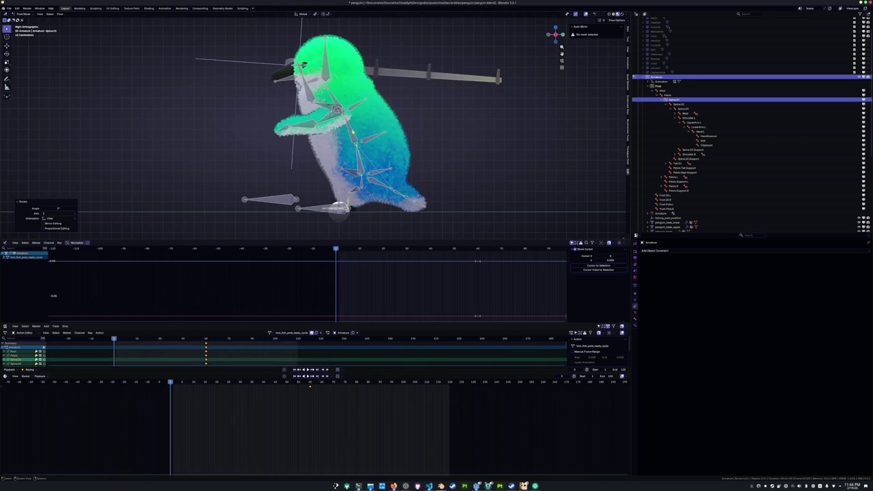
pyautogui.press(']')
pyautogui.write('r1')
pyautogui.press('Return')
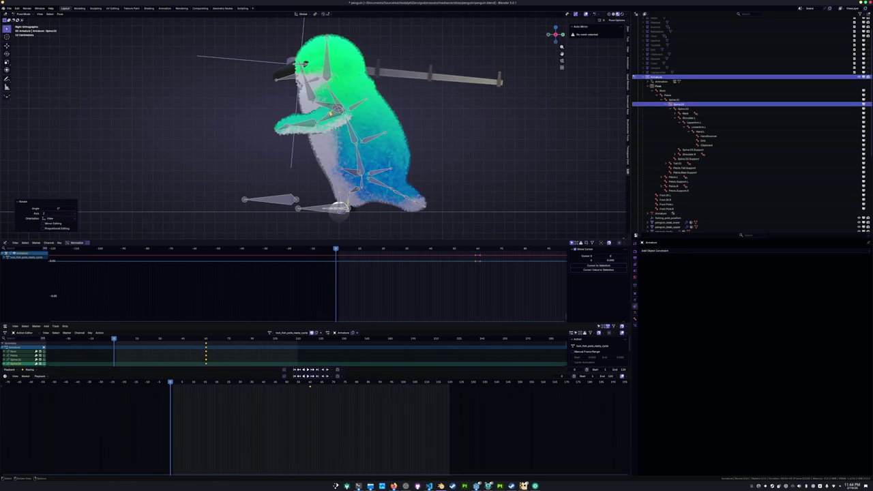
# Slightly rotate the left upper arm and the hand holding the rod
pyautogui.click(694, 122)
pyautogui.press('r')
pyautogui.press('Return')
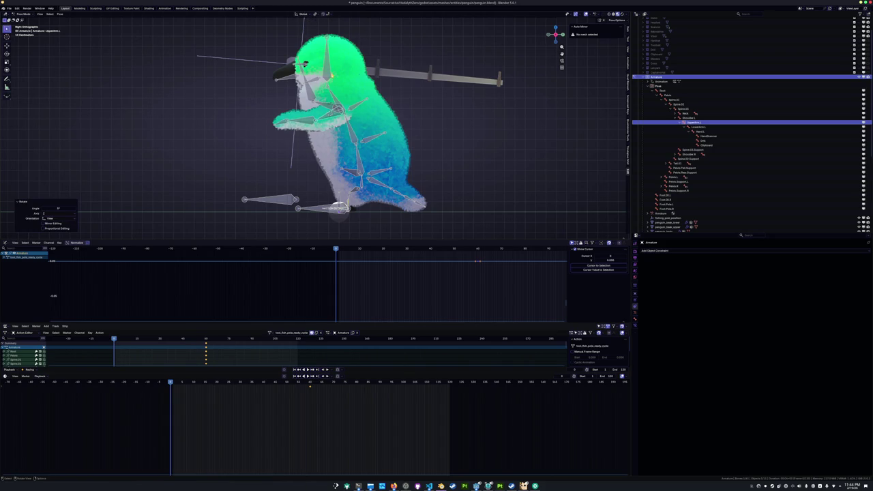
pyautogui.click(386, 70)
pyautogui.press('r')
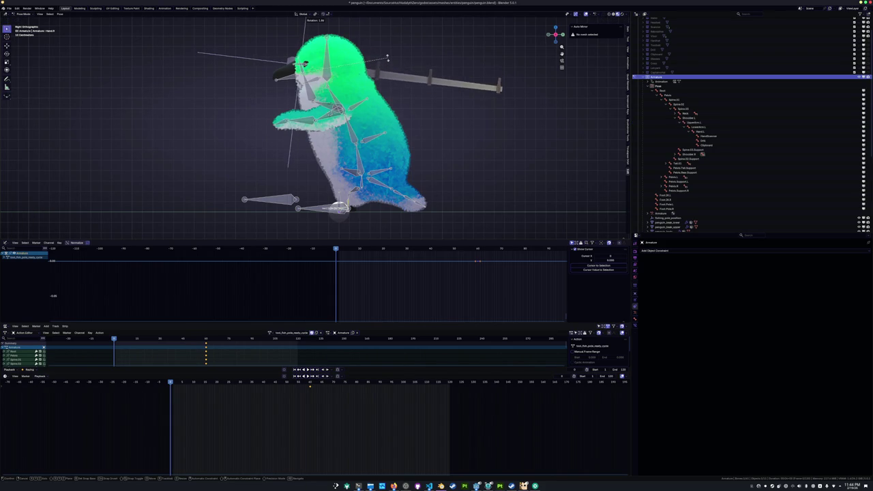
pyautogui.click(388, 59)
pyautogui.scroll(-2, 386, 130)
# Key all bones at the current frame and add a matching keyframe at frame 120
pyautogui.press('a')
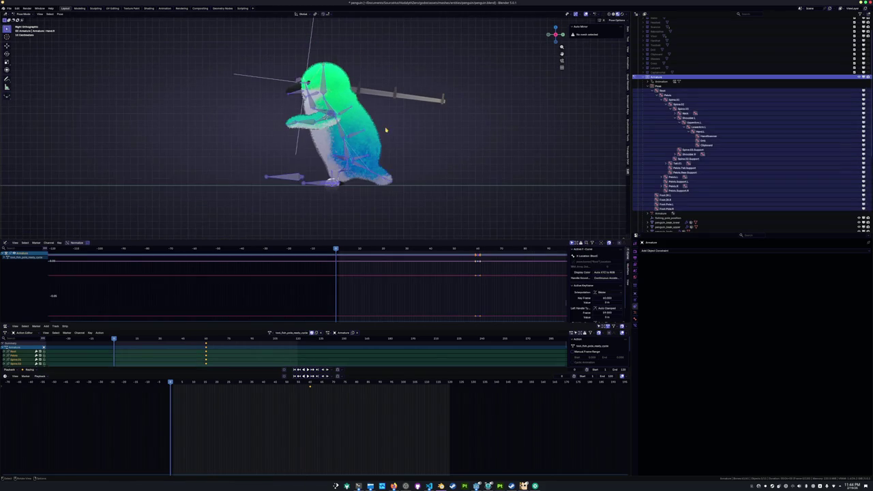
pyautogui.press('i')
pyautogui.moveTo(215, 423); pyautogui.dragTo(154, 382)
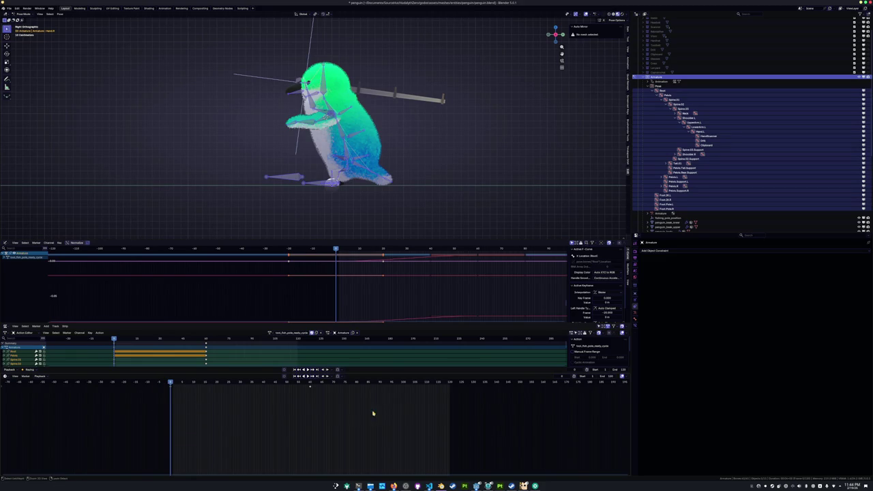
pyautogui.click(449, 384)
pyautogui.press('i')
# Play back the ready loop from a side view, then stop playback at the start
pyautogui.press('space')
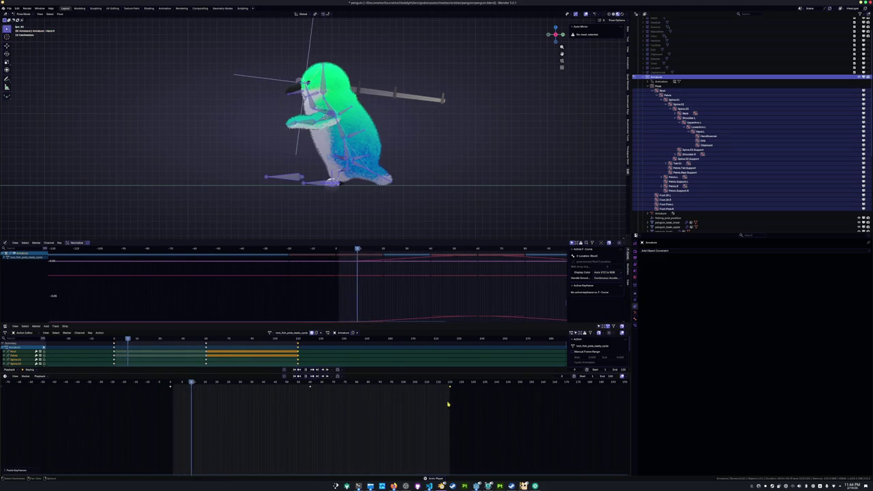
pyautogui.press('KP_3')
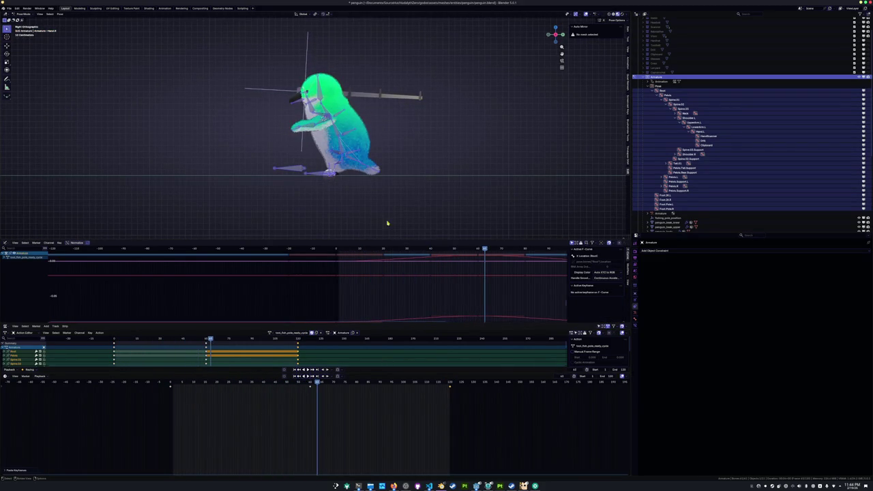
pyautogui.click(172, 385)
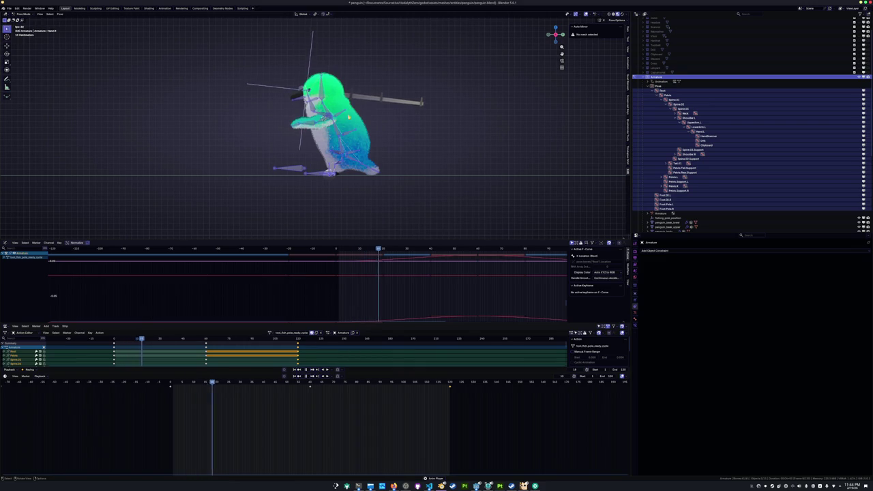
pyautogui.scroll(2, 349, 119)
pyautogui.moveTo(349, 135)
pyautogui.mouseDown(button='middle')
pyautogui.moveTo(405, 136)
pyautogui.moveTo(363, 113)
pyautogui.mouseUp(button='middle')
pyautogui.press('Escape')
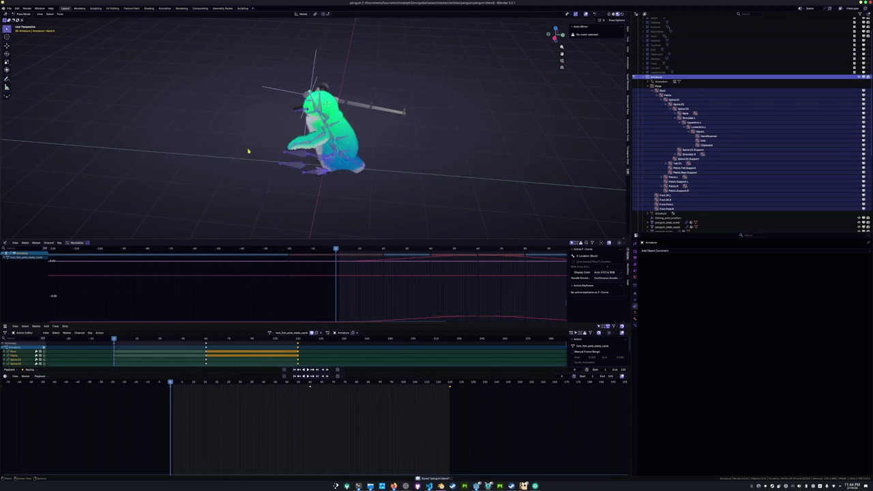
# Save the file and rotate the penguin's left upper wing bone
pyautogui.moveTo(249, 151); pyautogui.dragTo(274, 169, button='middle')
pyautogui.hotkey('ctrl', 's')
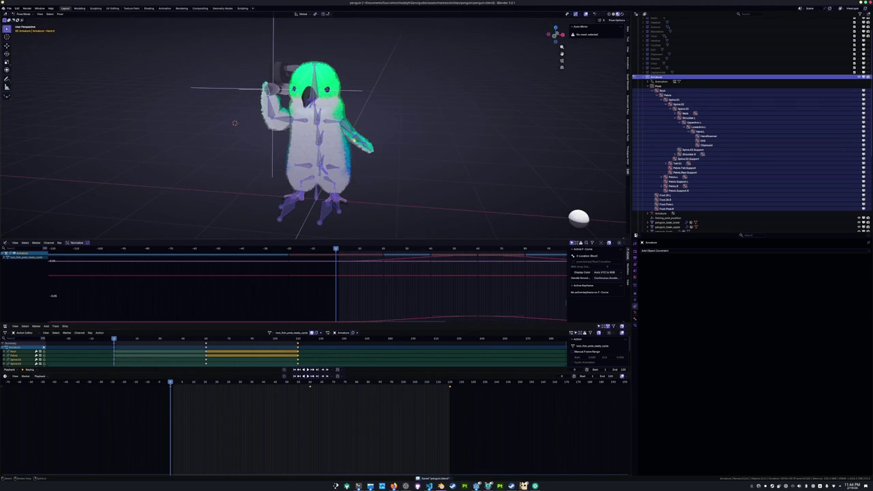
pyautogui.click(234, 123)
pyautogui.moveTo(234, 123); pyautogui.dragTo(229, 121, button='middle')
pyautogui.click(338, 117)
pyautogui.scroll(3, 413, 141)
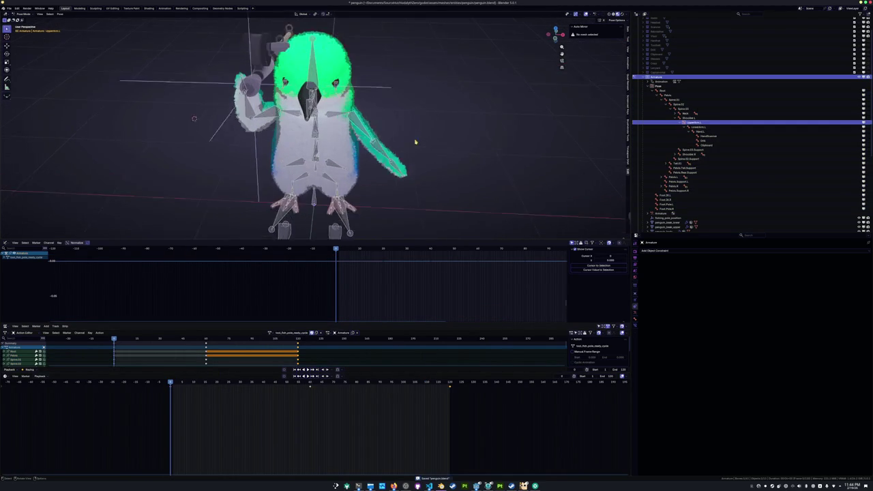
pyautogui.press('r')
pyautogui.click(412, 148)
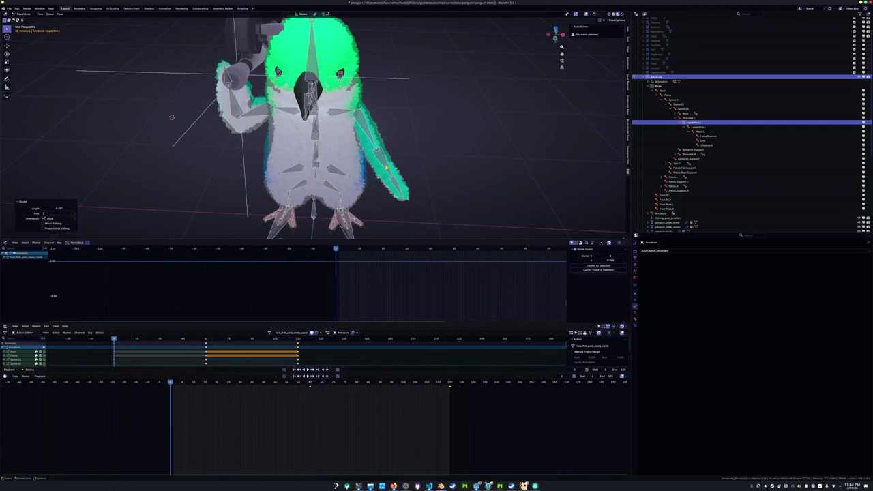
# Rotate the left lower wing bone and keyframe the new wing pose
pyautogui.click(395, 163)
pyautogui.press('r')
pyautogui.click(393, 175)
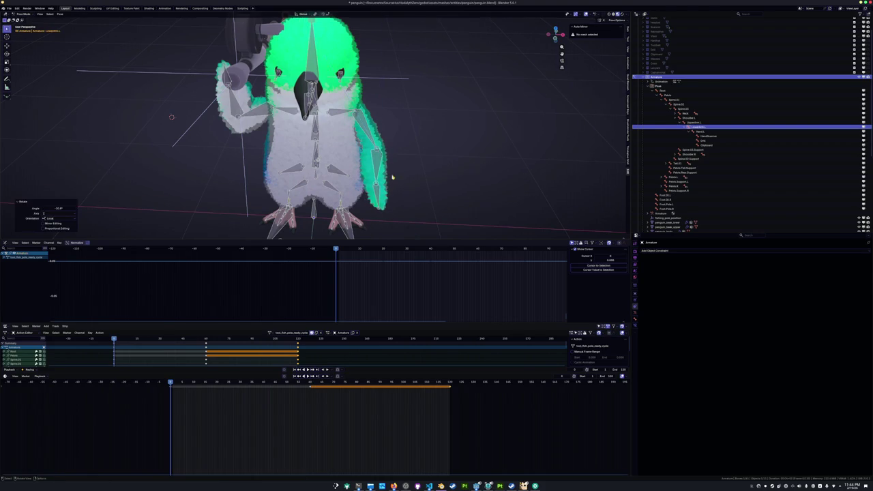
pyautogui.moveTo(394, 174); pyautogui.dragTo(367, 135, button='middle')
pyautogui.click(374, 146)
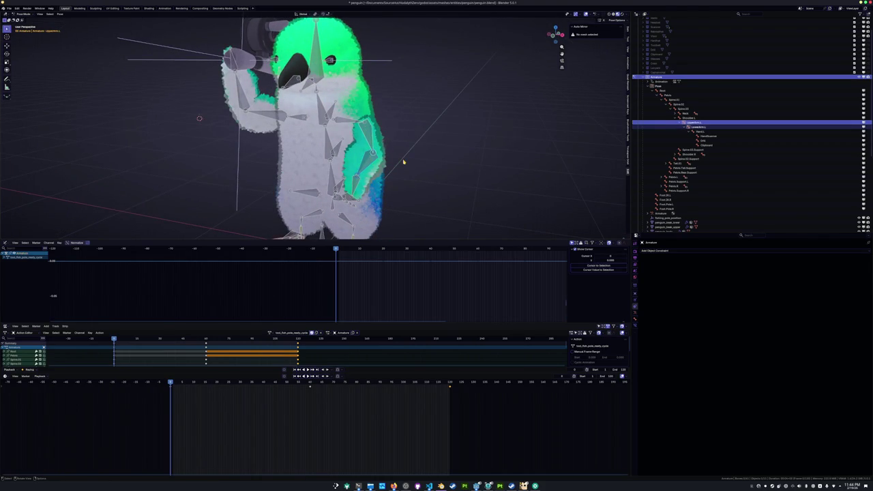
pyautogui.press('i')
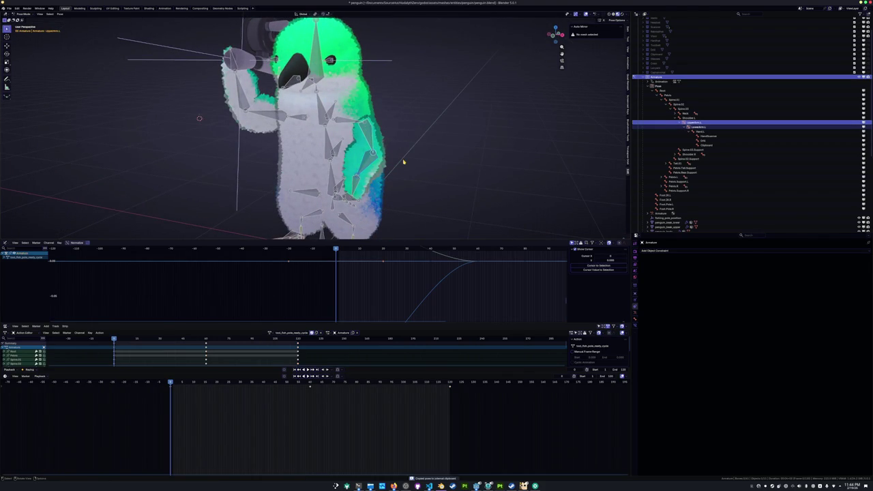
# Paste the copied pose at the next keyframe and at frame 120, key it, and play the cycle
pyautogui.press('Up')
pyautogui.hotkey('ctrl', 'v')
pyautogui.press('i')
pyautogui.press('Up')
pyautogui.hotkey('ctrl', 'v')
pyautogui.press('i')
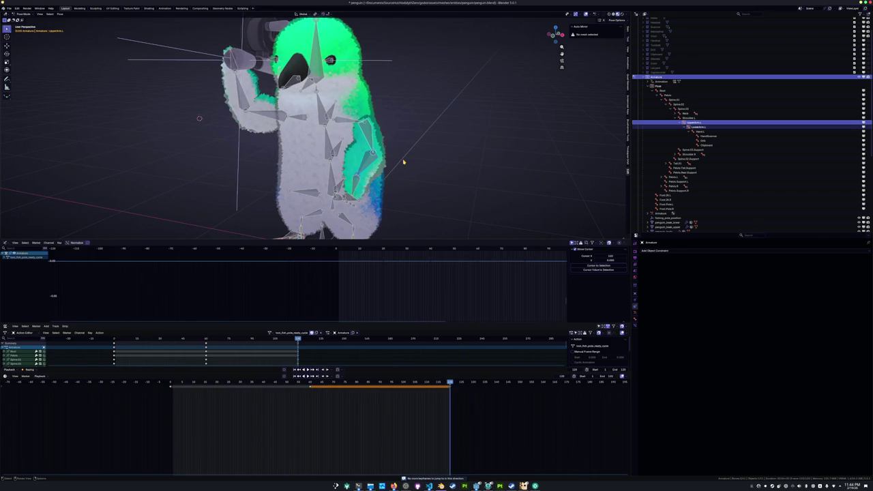
pyautogui.press('space')
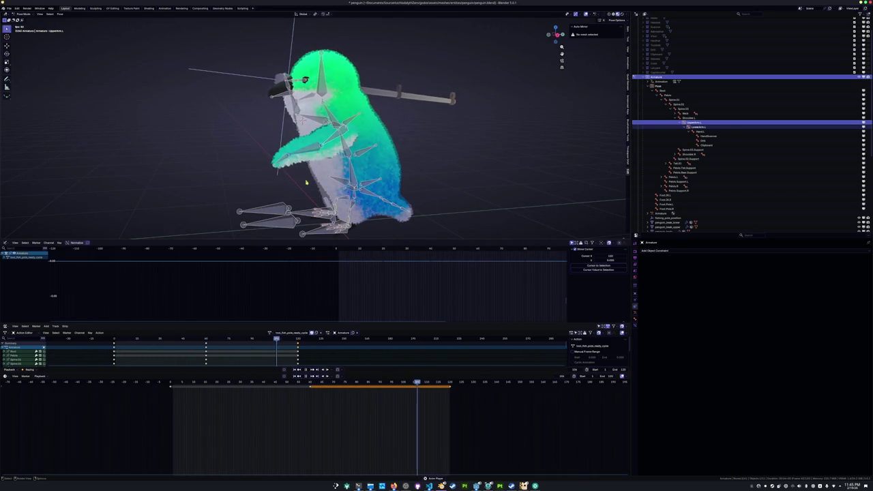
pyautogui.moveTo(302, 184); pyautogui.dragTo(317, 187, button='middle')
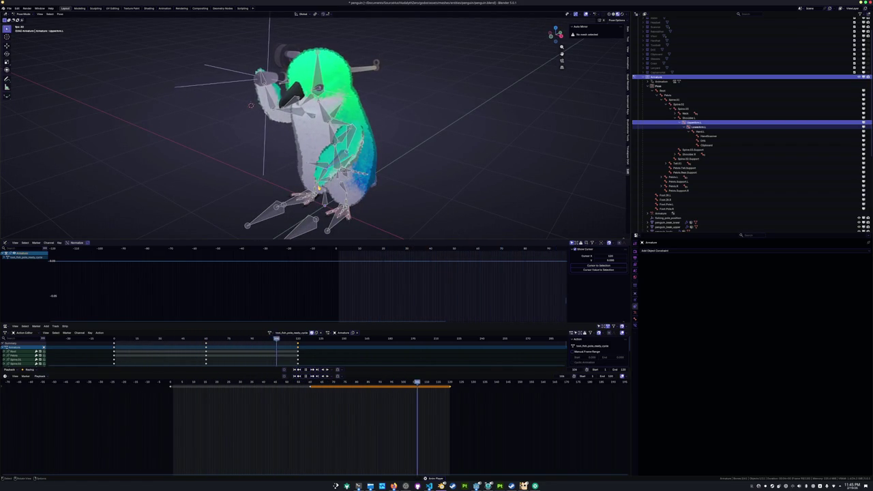
# At about frame 61, rotate Hand.L about X, keyframe it, and replay from frame 0
pyautogui.click(310, 385)
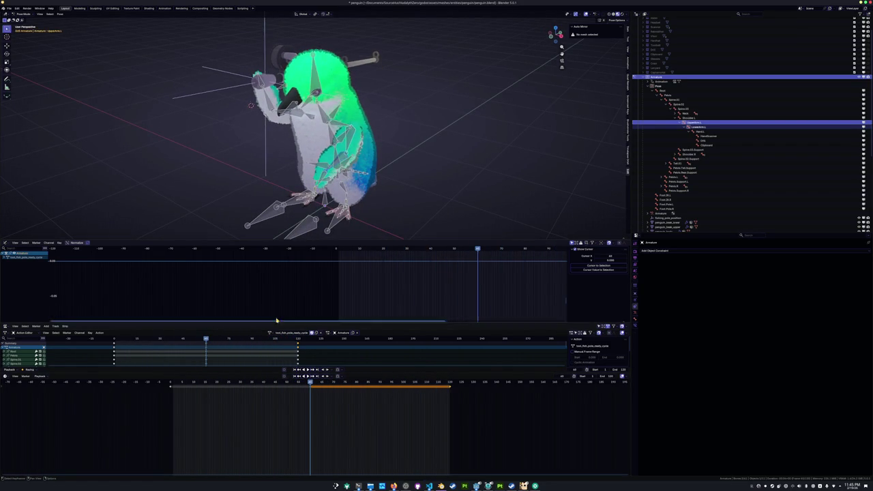
pyautogui.click(259, 75)
pyautogui.press('r')
pyautogui.press('x')
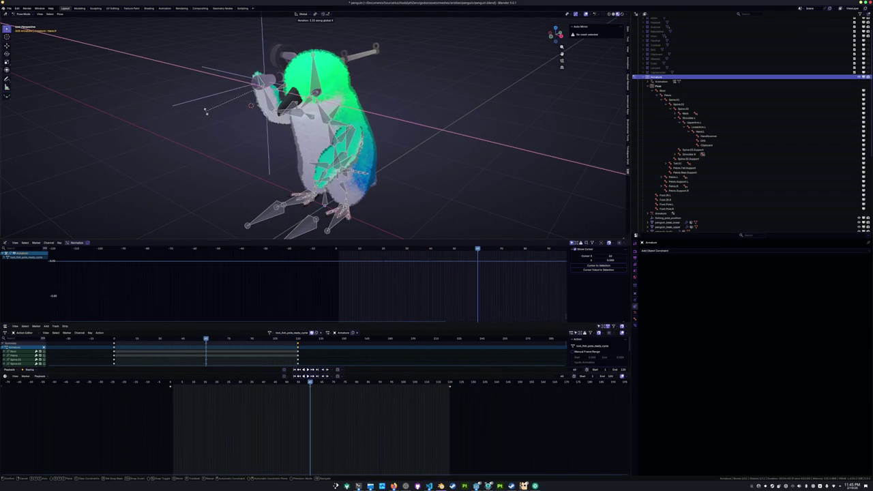
pyautogui.click(203, 114)
pyautogui.press('i')
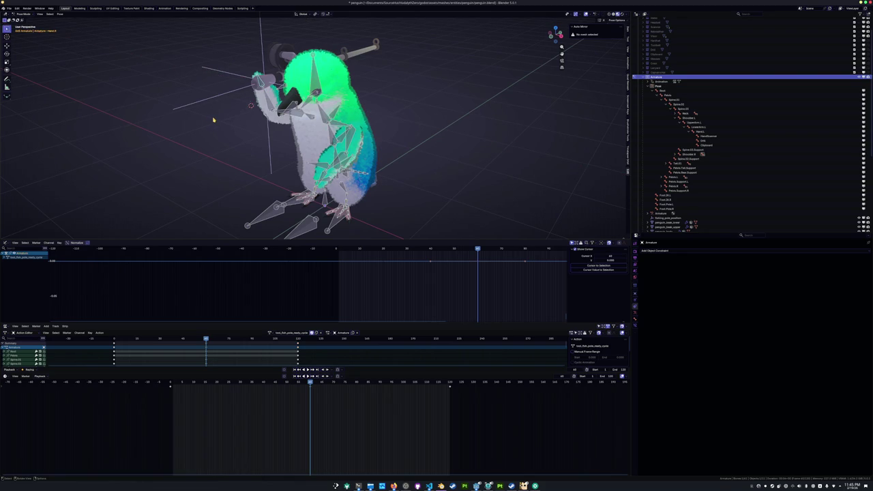
pyautogui.hotkey('shift', 'Left')
pyautogui.press('space')
# Re-rotate the hand -24.4° about X, keyframe it, and replay the cycle
pyautogui.press('r')
pyautogui.press('x')
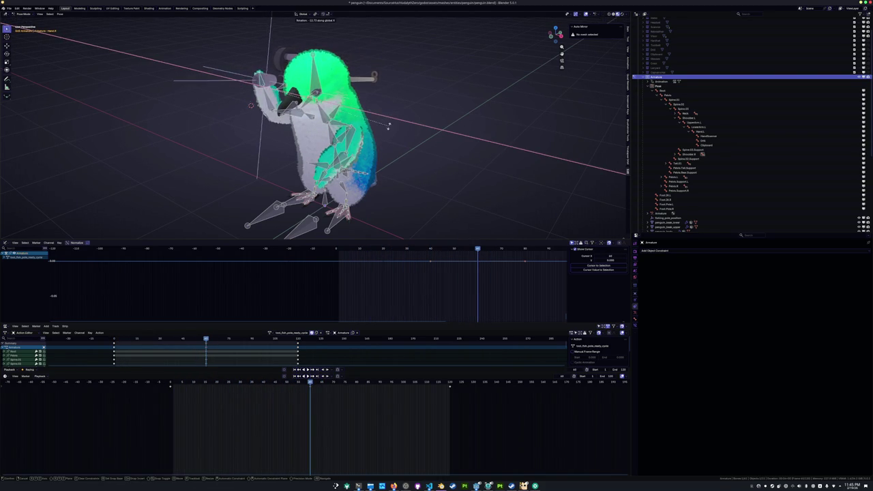
pyautogui.click(387, 132)
pyautogui.press('i')
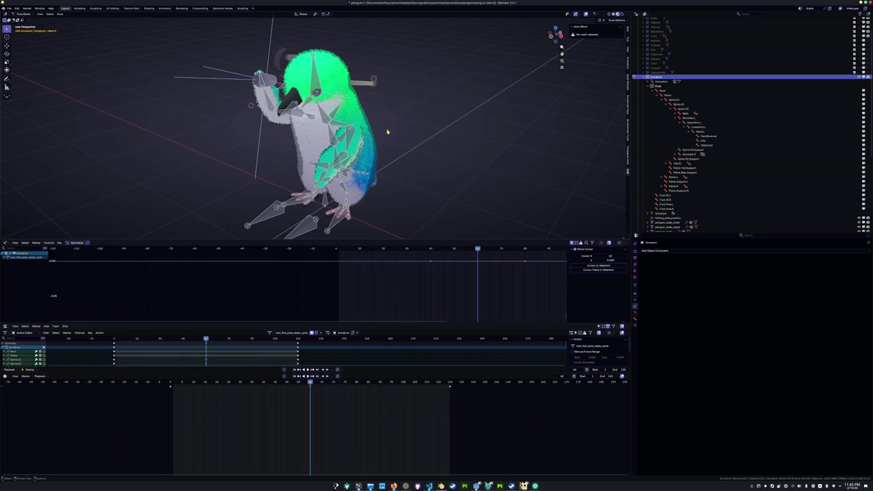
pyautogui.hotkey('shift', 'Left')
pyautogui.press('space')
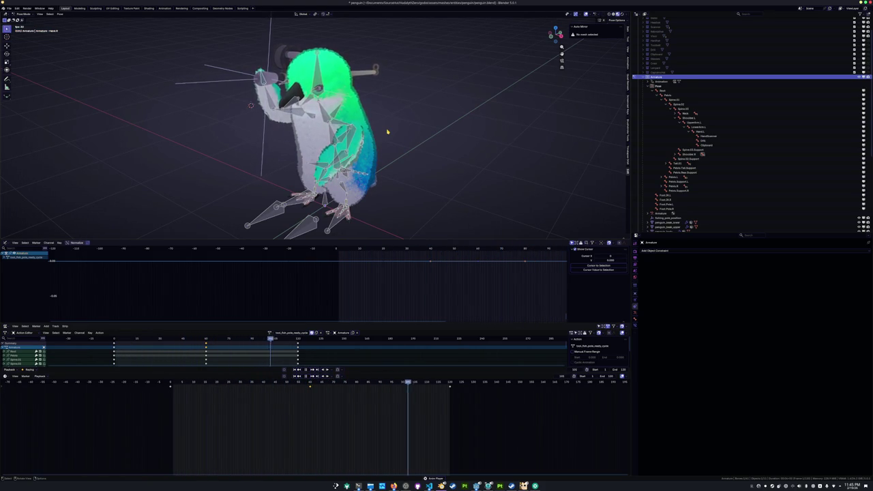
pyautogui.moveTo(432, 134); pyautogui.dragTo(403, 147, button='middle')
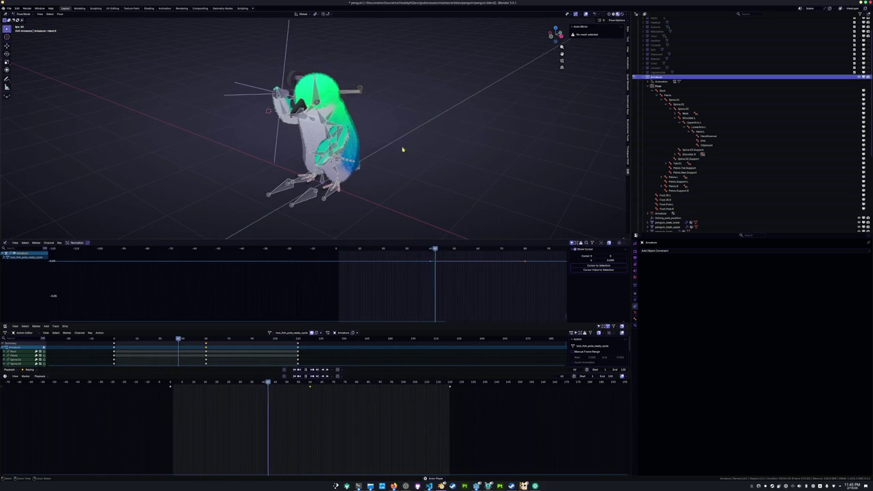
# Stop playback, assign the tool_fishing_pole_ready_cycle action to the rig, and save
pyautogui.press('space')
pyautogui.hotkey('ctrl', 's')
pyautogui.click(270, 333)
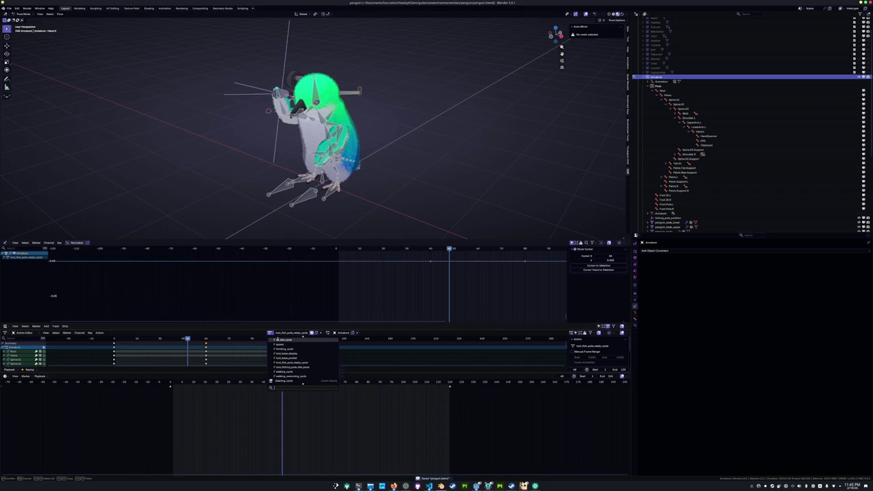
pyautogui.click(296, 362)
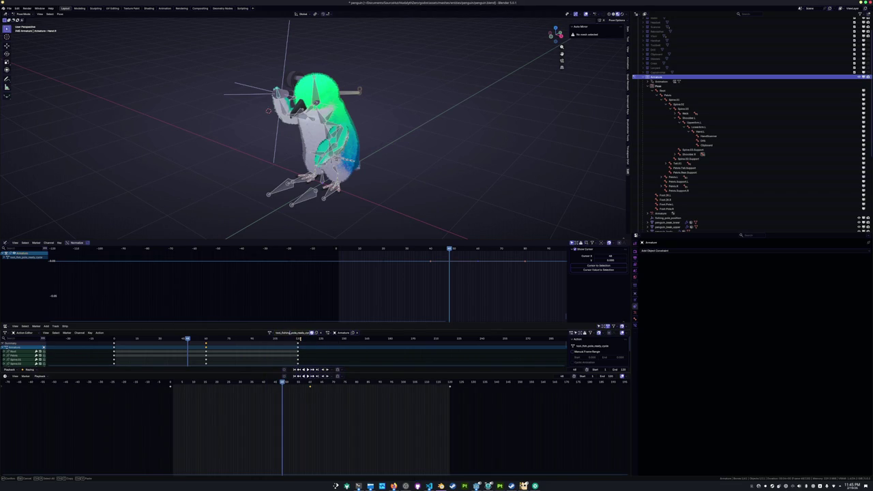
pyautogui.click(269, 332)
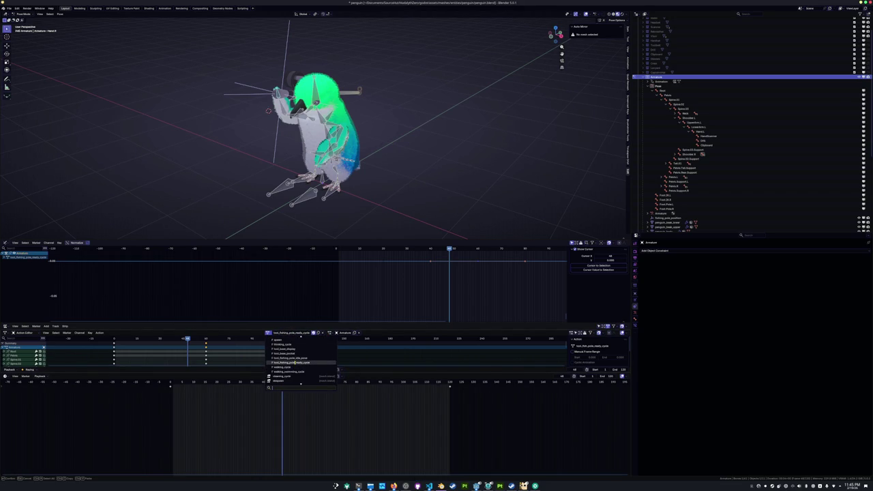
pyautogui.click(295, 362)
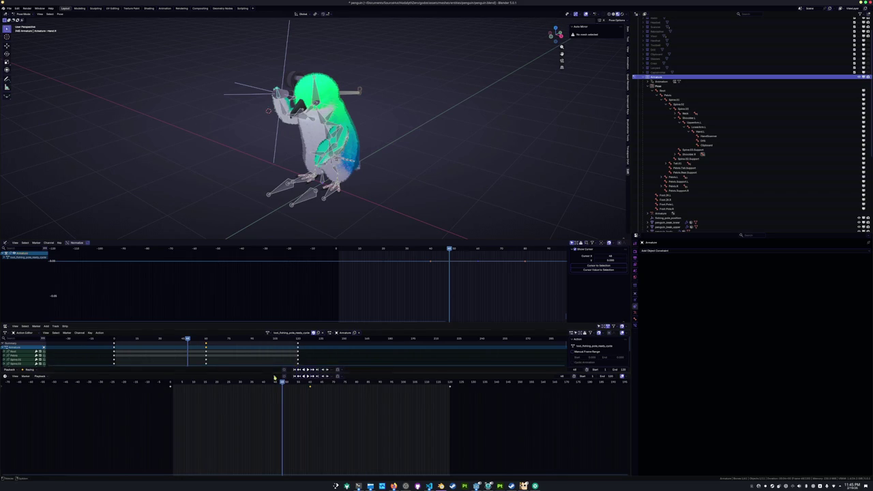
pyautogui.hotkey('ctrl', 's')
# Duplicate the ready cycle action and rename the copy tool_fishing_pole_cast
pyautogui.click(317, 333)
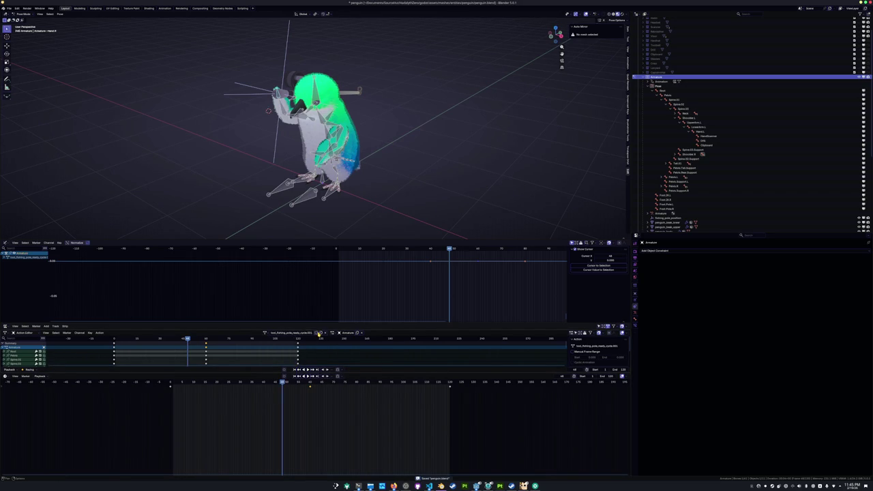
pyautogui.doubleClick(307, 333)
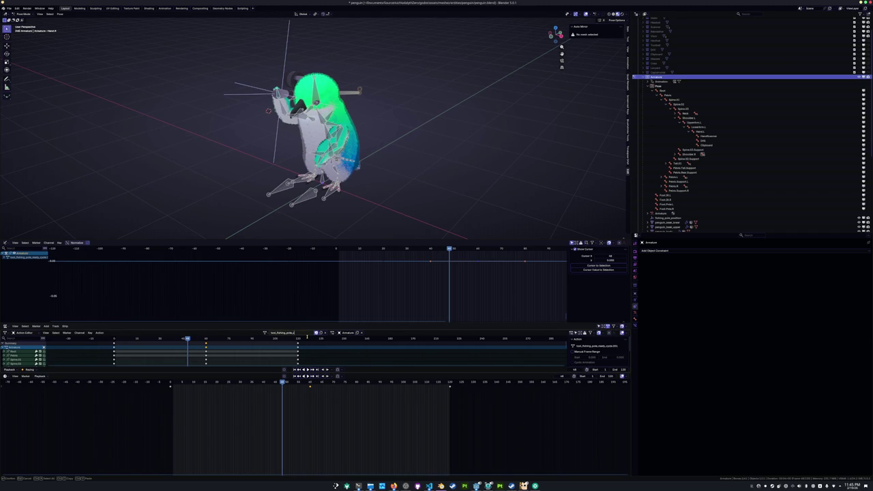
pyautogui.press('Return')
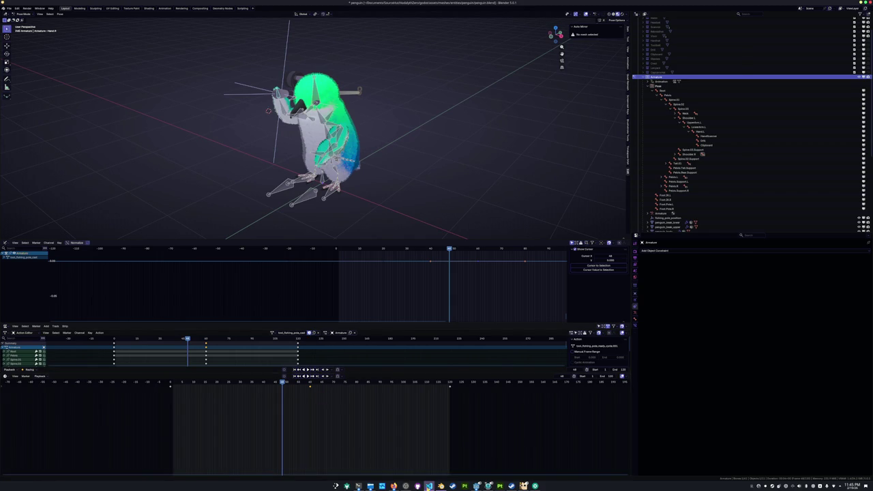
pyautogui.click(428, 485)
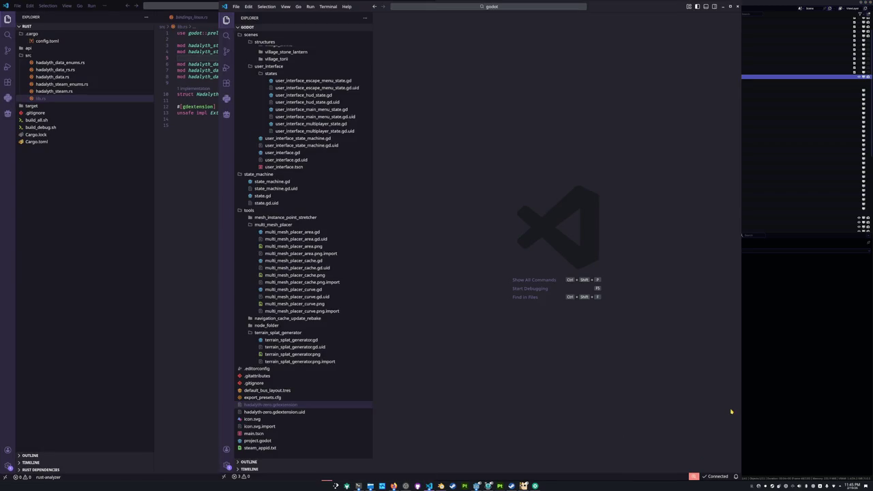
pyautogui.click(784, 389)
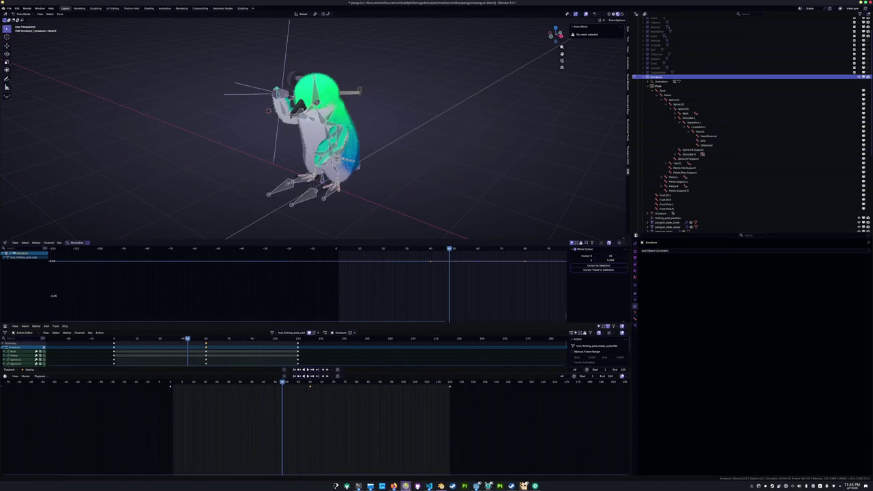
# Delete the later keyframes of the cast action, keeping only its starting keys
pyautogui.click(271, 333)
pyautogui.moveTo(282, 382); pyautogui.dragTo(169, 382)
pyautogui.moveTo(364, 420); pyautogui.dragTo(266, 375)
pyautogui.moveTo(479, 403); pyautogui.dragTo(437, 383)
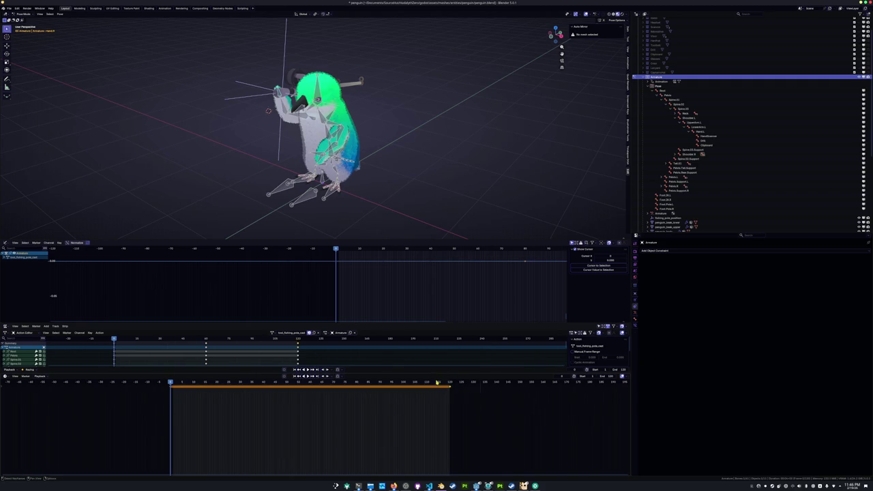
pyautogui.moveTo(237, 382); pyautogui.dragTo(242, 382)
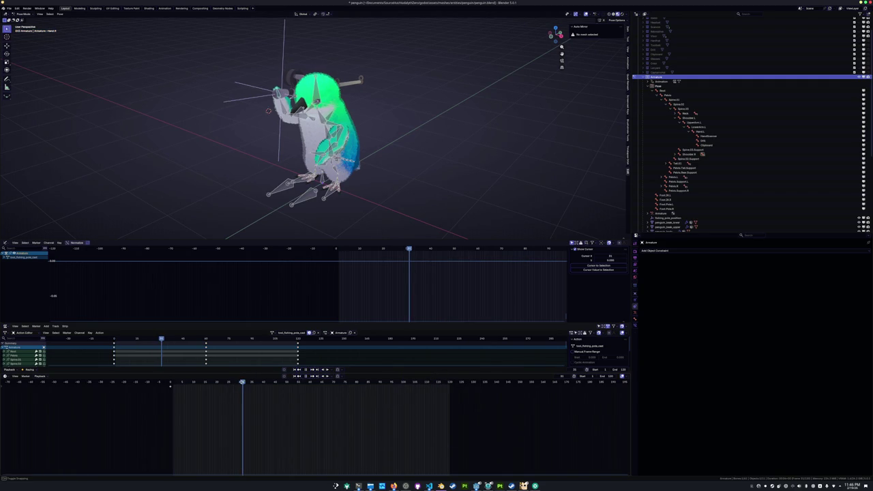
pyautogui.press('a')
pyautogui.moveTo(477, 411); pyautogui.dragTo(299, 386)
pyautogui.press('Delete')
# At frame 15 in Right view, rotate the right upper arm, Spine.01 and Spine.02 into a lean-back
pyautogui.click(206, 383)
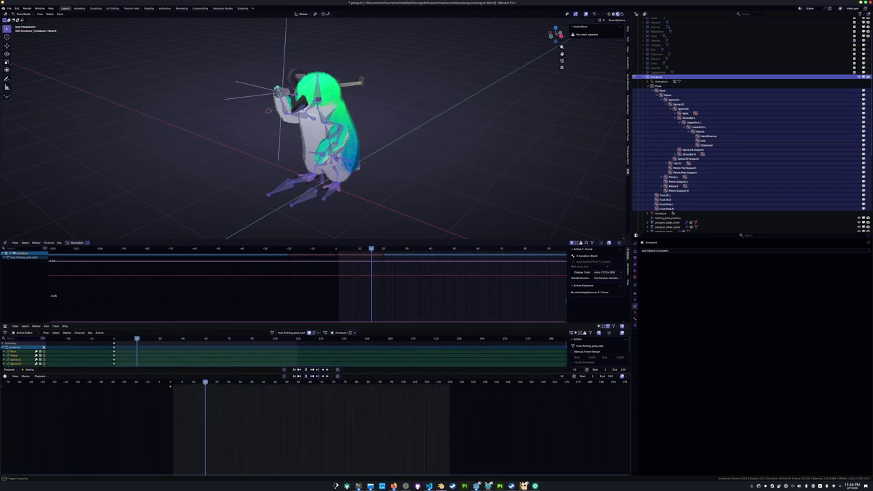
pyautogui.press('KP_3')
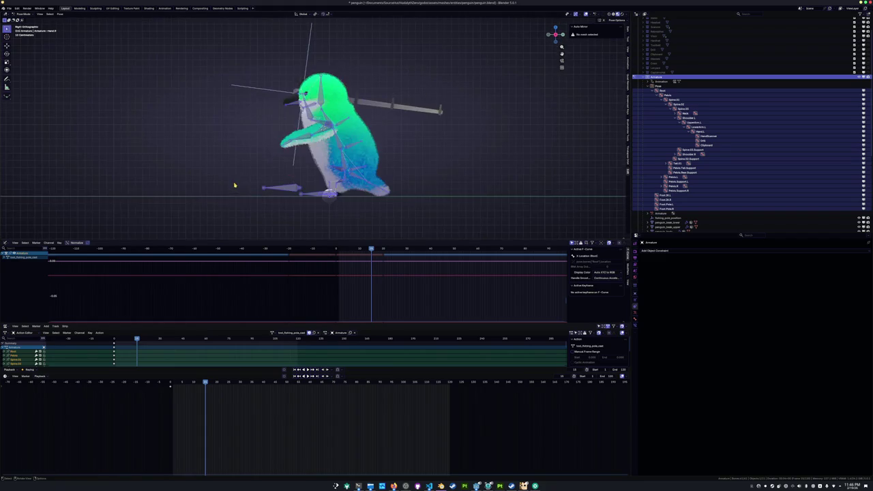
pyautogui.scroll(3, 282, 182)
pyautogui.click(314, 124)
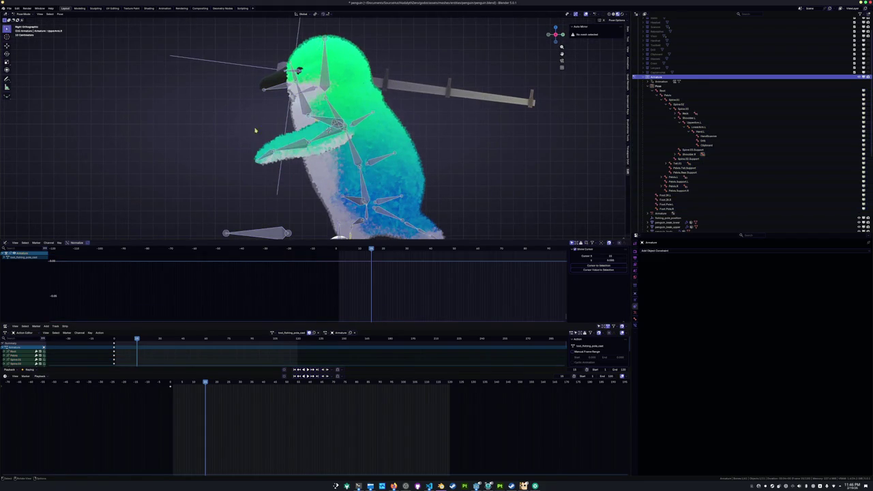
pyautogui.press('r')
pyautogui.click(225, 115)
pyautogui.click(273, 181)
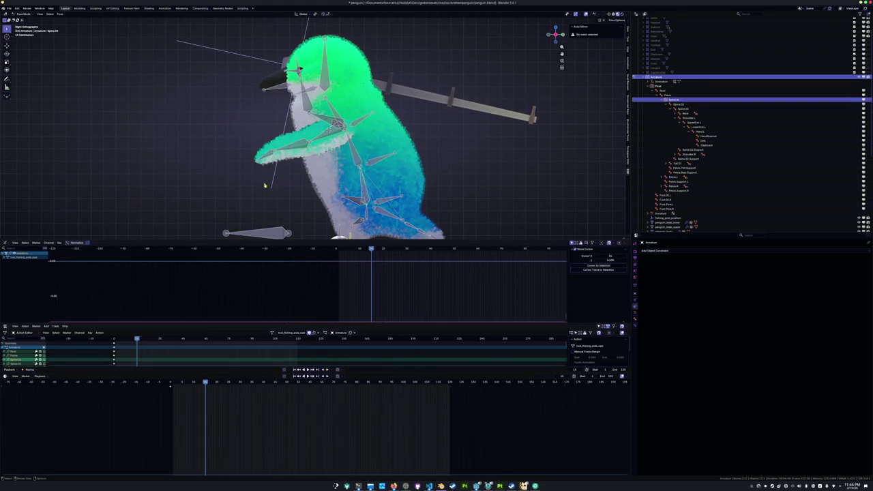
pyautogui.press('r')
pyautogui.click(259, 172)
pyautogui.press(']')
pyautogui.press('r')
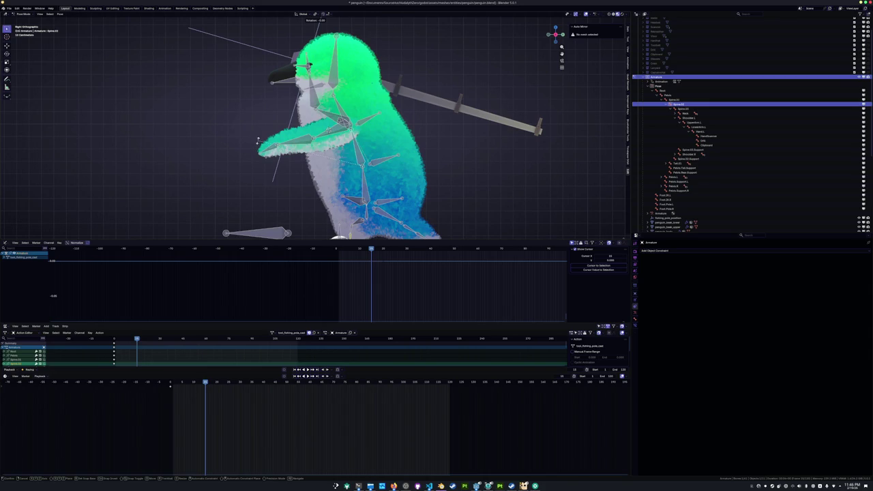
pyautogui.click(258, 141)
# Rotate the left upper arm and left forearm to match the wind-up
pyautogui.click(330, 132)
pyautogui.press('r')
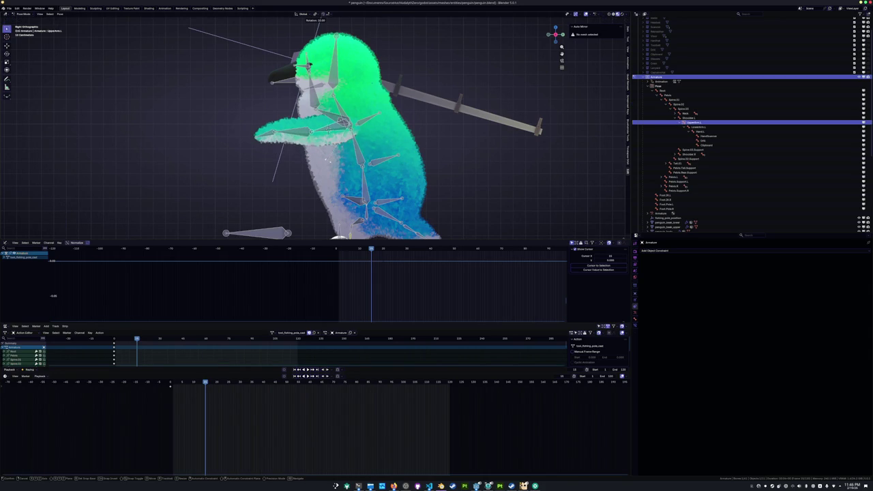
pyautogui.click(325, 159)
pyautogui.press(']')
pyautogui.press('r')
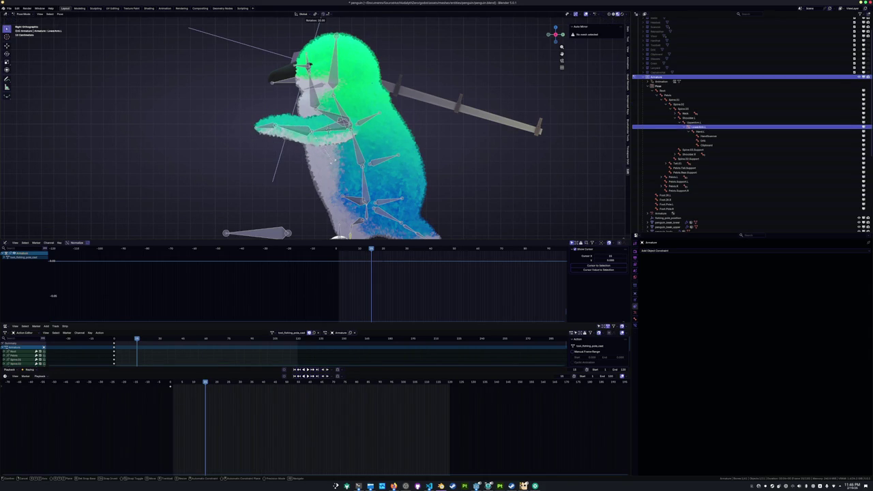
pyautogui.click(334, 159)
pyautogui.scroll(-2, 333, 159)
# Twist Spine.02 by -10° around Z, rotate its parent spine bone, and keyframe all bones
pyautogui.press('a')
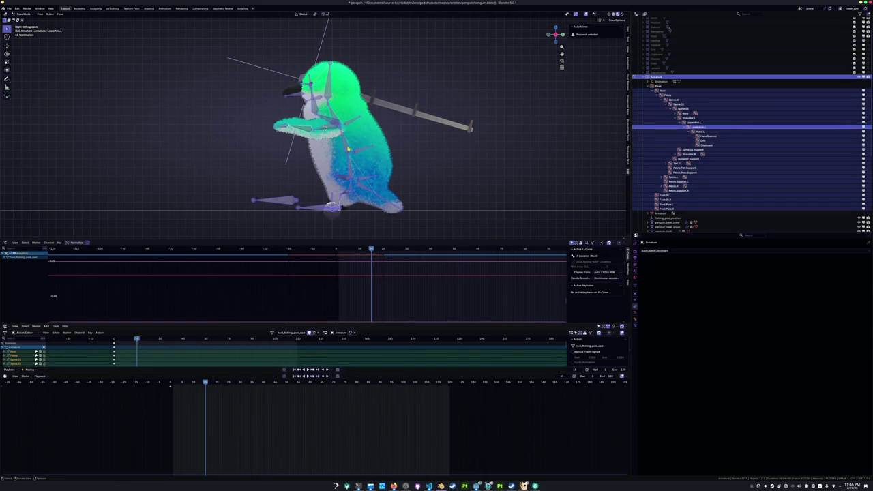
pyautogui.moveTo(334, 159); pyautogui.dragTo(293, 136, button='middle')
pyautogui.click(338, 133)
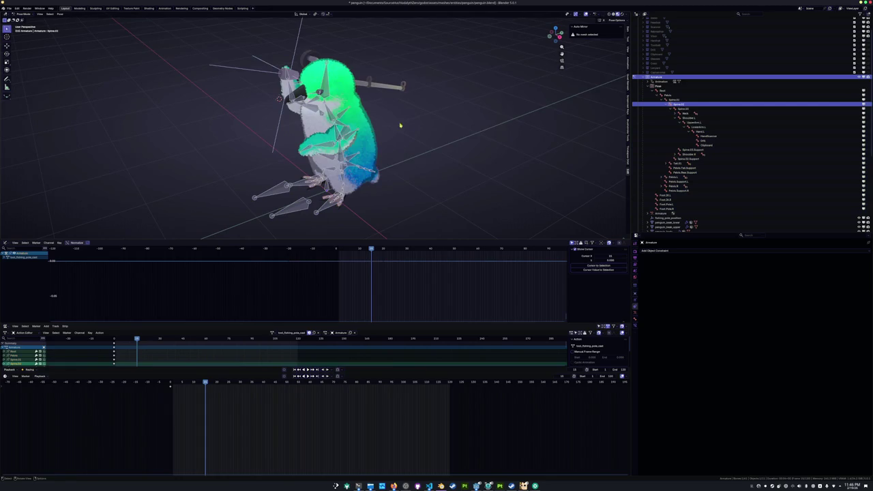
pyautogui.press('r')
pyautogui.press('Return')
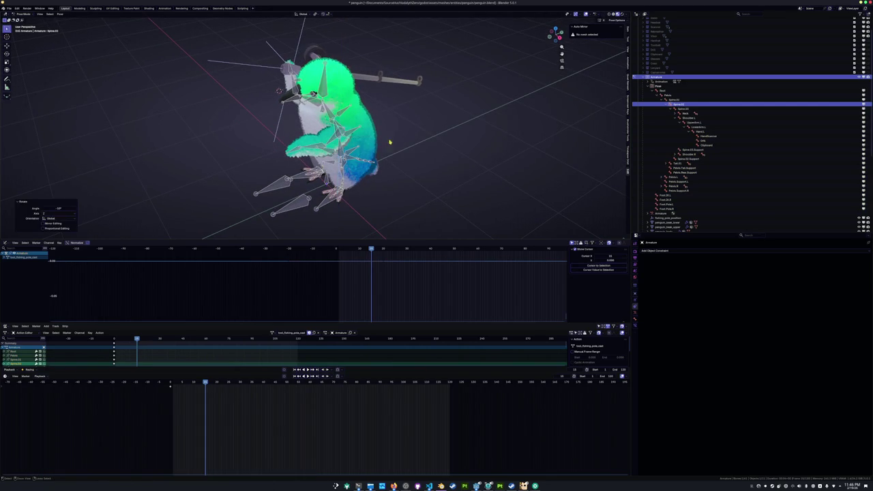
pyautogui.click(341, 153)
pyautogui.press('r')
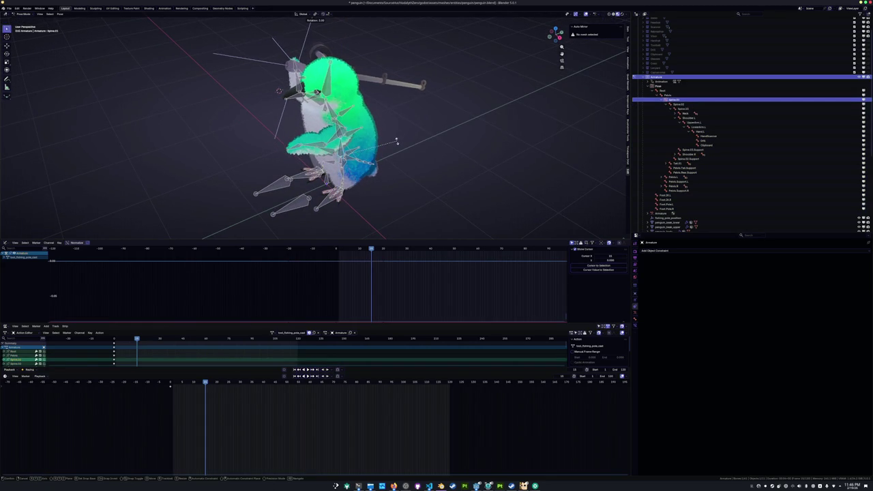
pyautogui.press('Return')
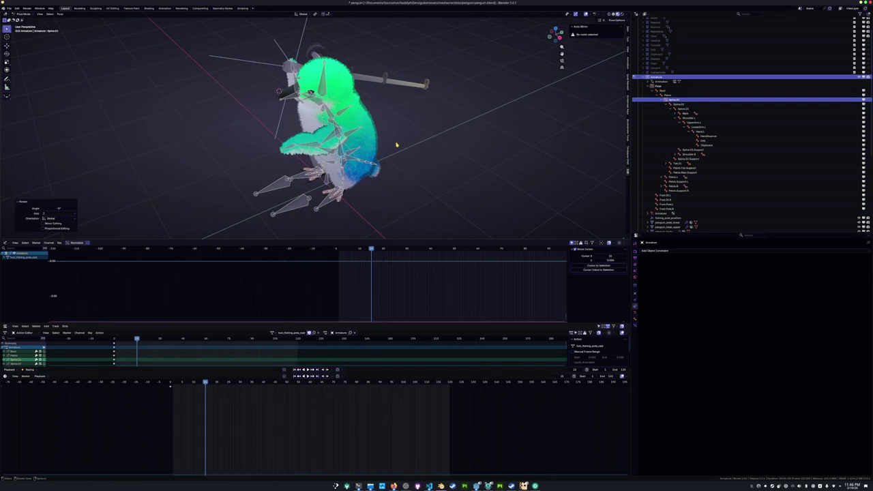
pyautogui.press('a')
pyautogui.press('i')
pyautogui.hotkey('alt', 'a')
pyautogui.moveTo(346, 115); pyautogui.dragTo(377, 115, button='middle')
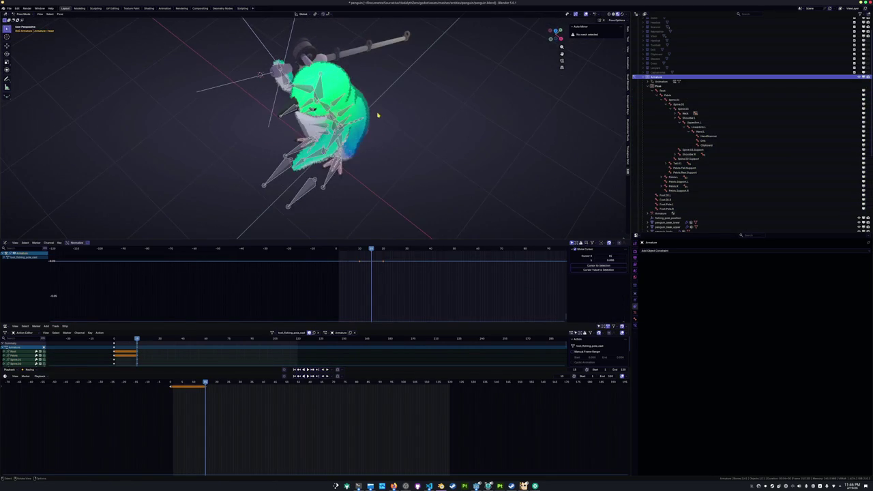
# Hold the pose by pasting the copied keyframes for all bones at a later frame
pyautogui.hotkey('ctrl', 'z')
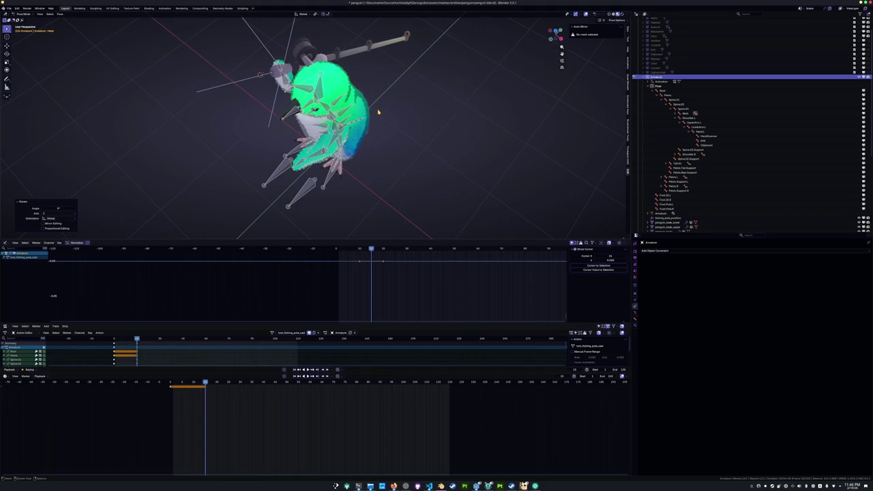
pyautogui.moveTo(375, 120); pyautogui.dragTo(355, 130, button='middle')
pyautogui.moveTo(202, 393)
pyautogui.mouseDown()
pyautogui.moveTo(171, 393)
pyautogui.moveTo(239, 386)
pyautogui.mouseUp()
pyautogui.press('space')
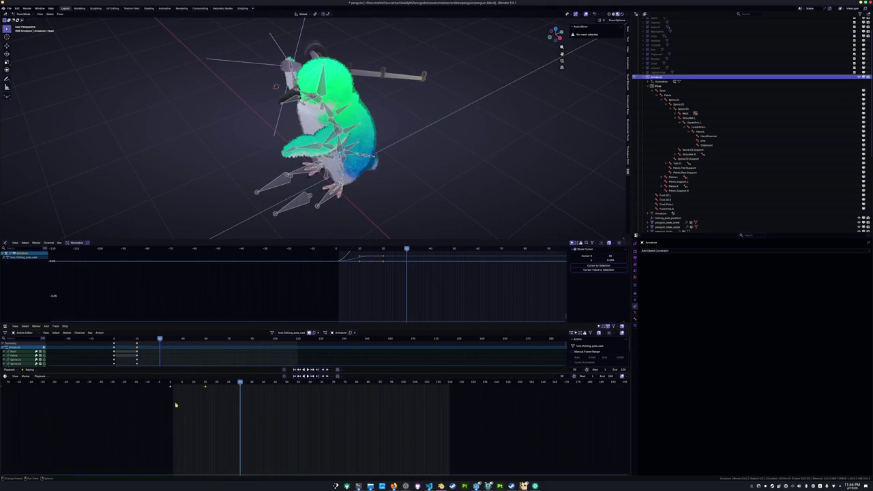
pyautogui.hotkey('ctrl', 'v')
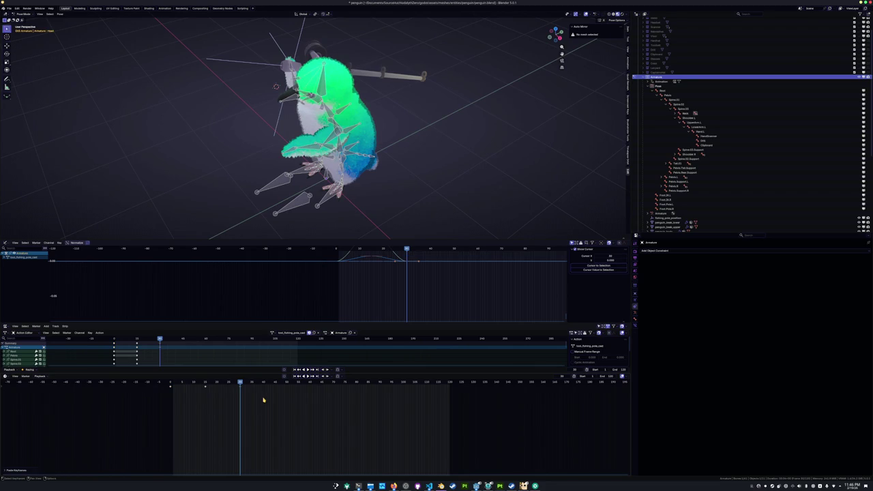
pyautogui.press('a')
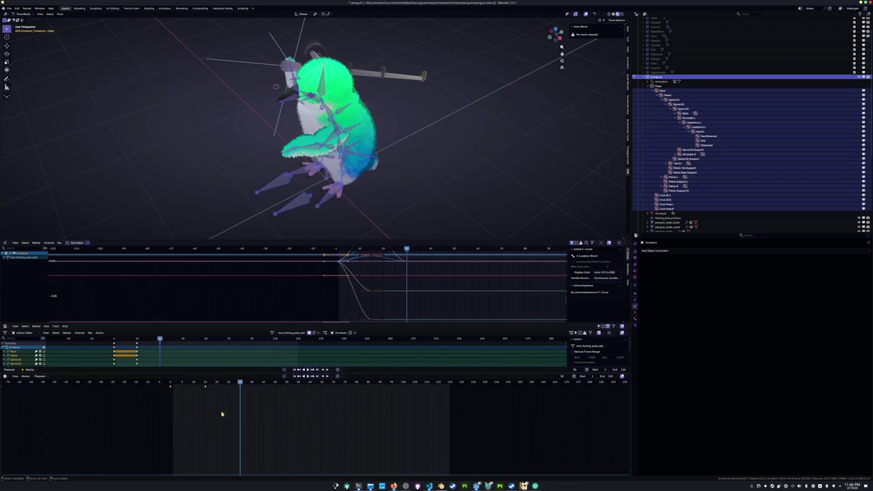
pyautogui.hotkey('ctrl', 'v')
# In side view, rotate UpperArm.R, LowerArm.R and Hand.R to stand the rod upright
pyautogui.press('KP_3')
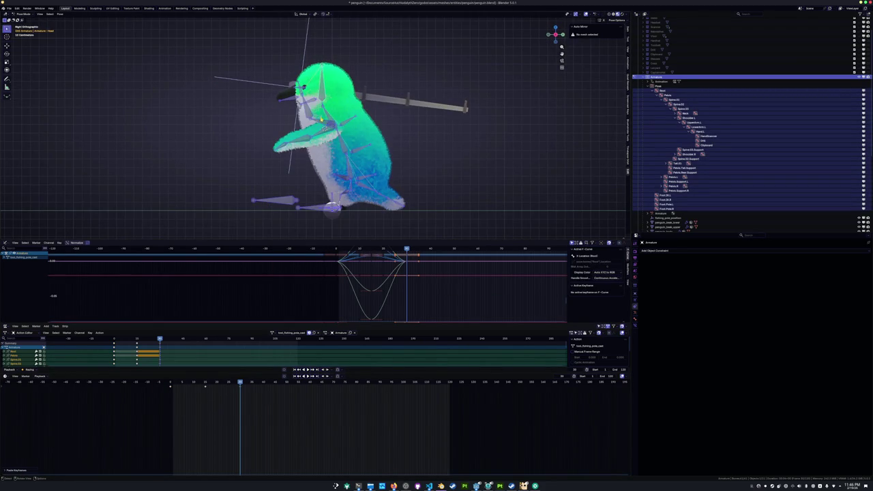
pyautogui.click(293, 102)
pyautogui.press('r')
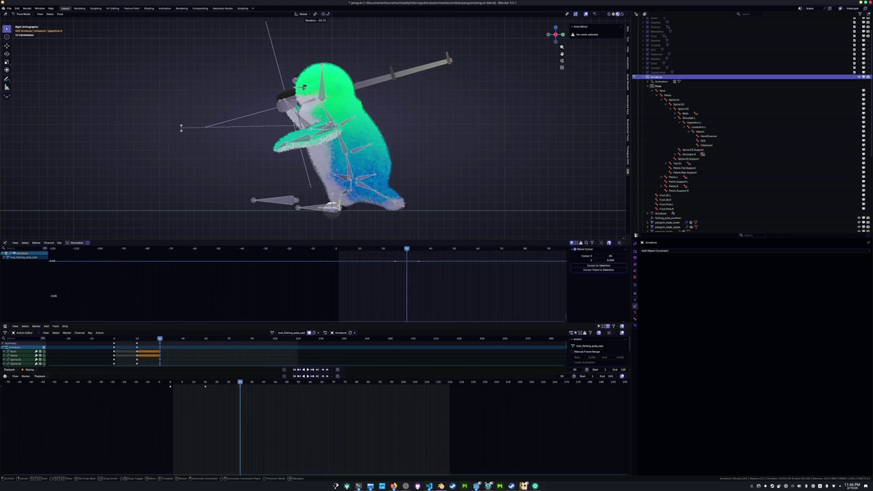
pyautogui.click(181, 128)
pyautogui.click(286, 102)
pyautogui.press('r')
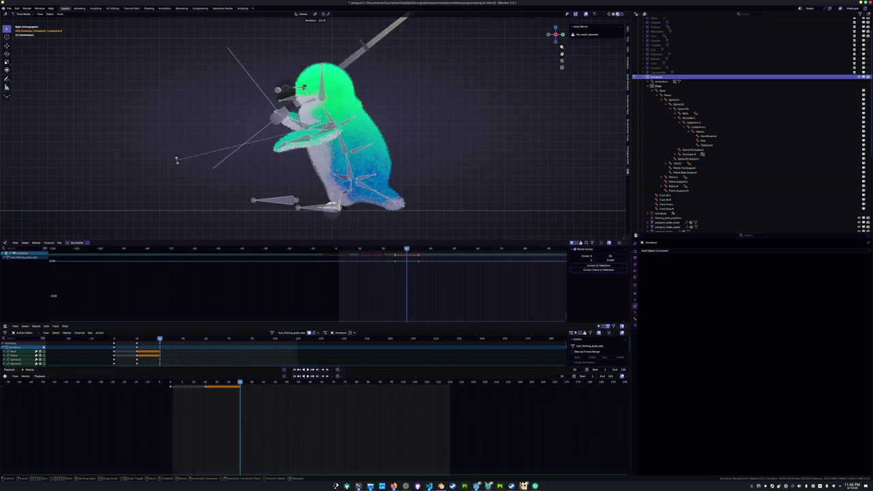
pyautogui.click(181, 183)
pyautogui.click(286, 123)
pyautogui.press('r')
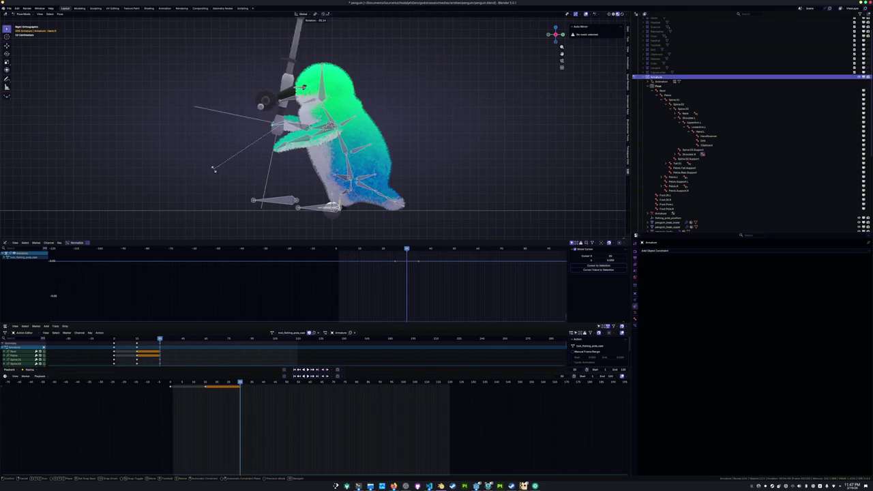
pyautogui.click(204, 177)
# Refine the right lower and upper arm rotations and rotate the Spine.02 bone
pyautogui.click(286, 102)
pyautogui.press('r')
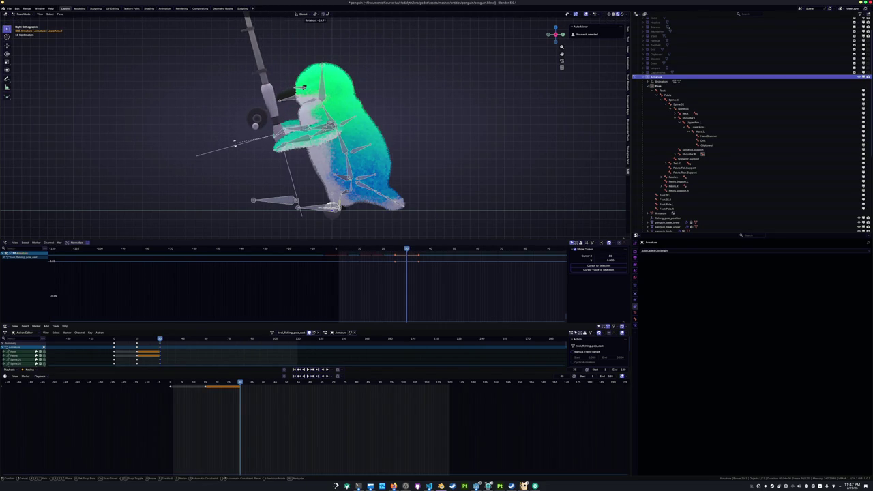
pyautogui.click(234, 143)
pyautogui.click(300, 126)
pyautogui.press('r')
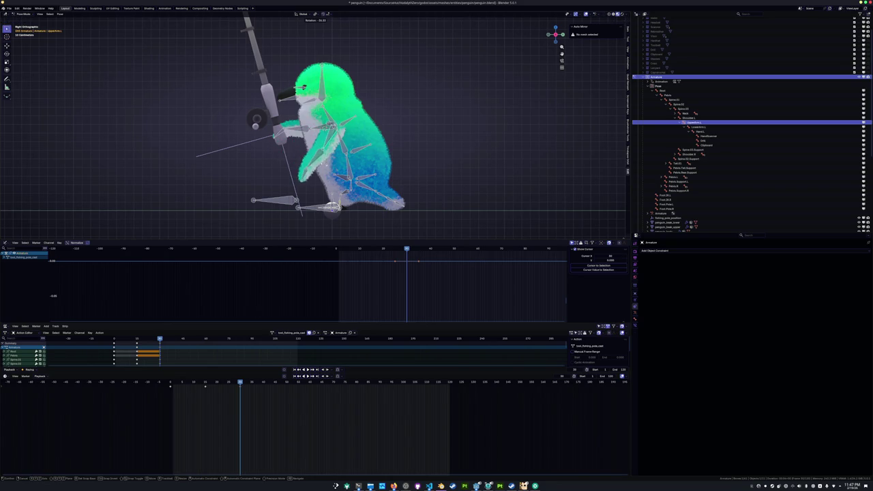
pyautogui.click(204, 146)
pyautogui.moveTo(205, 146); pyautogui.dragTo(374, 185, button='middle')
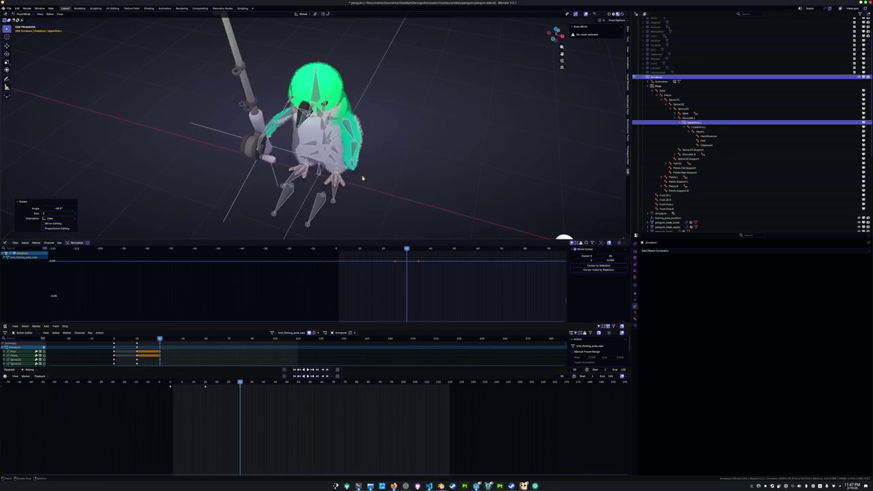
pyautogui.click(320, 116)
pyautogui.press('r')
pyautogui.click(320, 116)
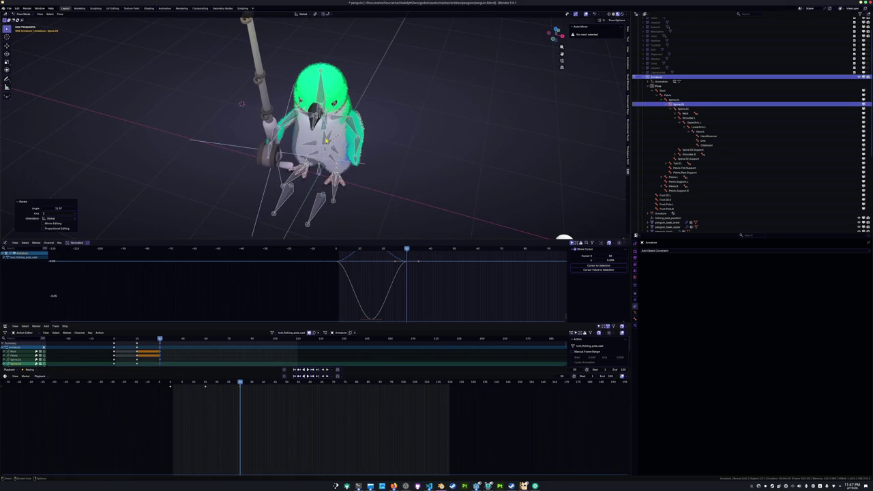
# Rotate LowerArm.L and UpperArm.L into the ready pose, then save the penguin file
pyautogui.click(280, 144)
pyautogui.moveTo(279, 143); pyautogui.dragTo(393, 168, button='middle')
pyautogui.press('r')
pyautogui.click(400, 168)
pyautogui.click(358, 139)
pyautogui.press('r')
pyautogui.click(394, 150)
pyautogui.moveTo(393, 150)
pyautogui.mouseDown(button='middle')
pyautogui.moveTo(421, 134)
pyautogui.moveTo(413, 136)
pyautogui.mouseUp(button='middle')
pyautogui.press('r')
pyautogui.click(430, 120)
pyautogui.hotkey('ctrl', 's')
# Rotate the Head bone and tilt Spine.03 along the Y axis
pyautogui.click(320, 85)
pyautogui.press('r')
pyautogui.click(351, 99)
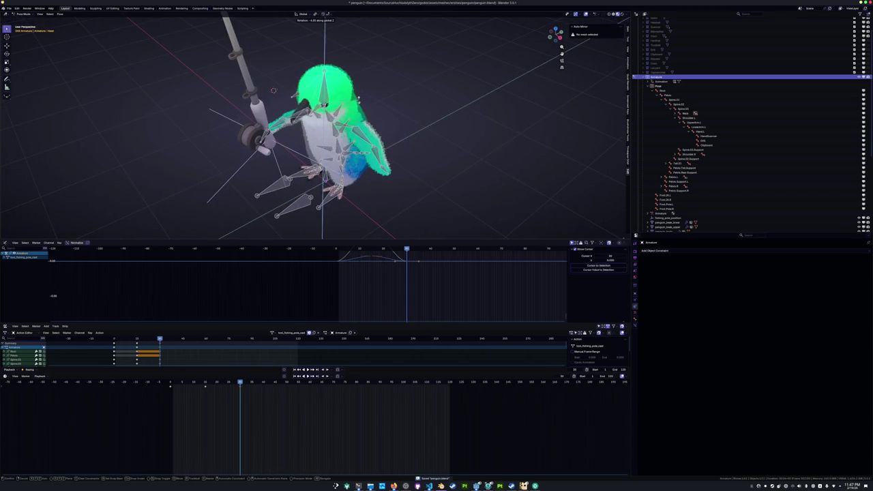
pyautogui.moveTo(351, 100); pyautogui.dragTo(352, 100, button='middle')
pyautogui.click(321, 139)
pyautogui.press('r')
pyautogui.press('y')
pyautogui.click(365, 127)
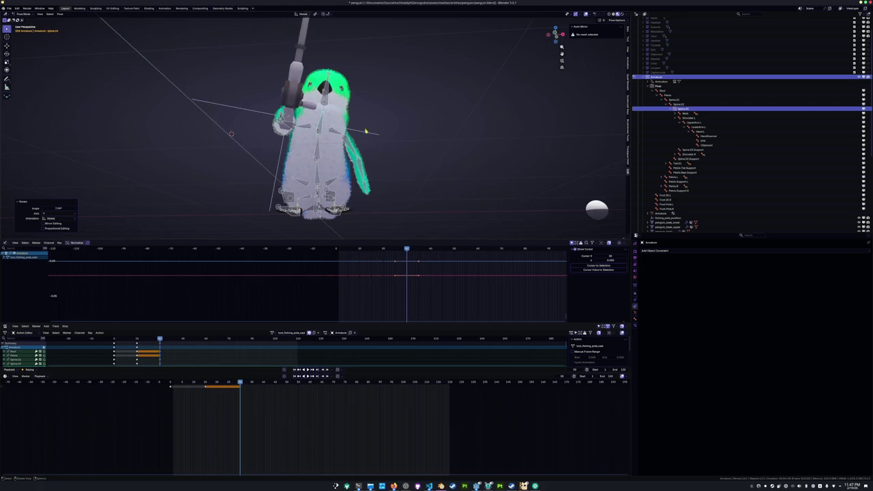
# Rotate LowerArm.R around the Z axis to push the pole forward
pyautogui.moveTo(365, 126); pyautogui.dragTo(276, 103, button='middle')
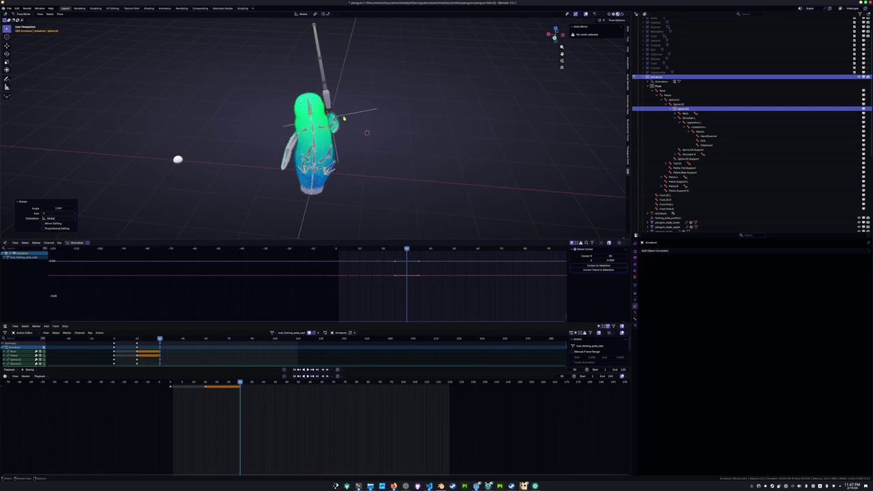
pyautogui.click(345, 118)
pyautogui.scroll(2, 382, 88)
pyautogui.moveTo(344, 119)
pyautogui.mouseDown(button='middle')
pyautogui.moveTo(382, 88)
pyautogui.moveTo(350, 116)
pyautogui.mouseUp(button='middle')
pyautogui.press('r')
pyautogui.press('z')
pyautogui.click(390, 80)
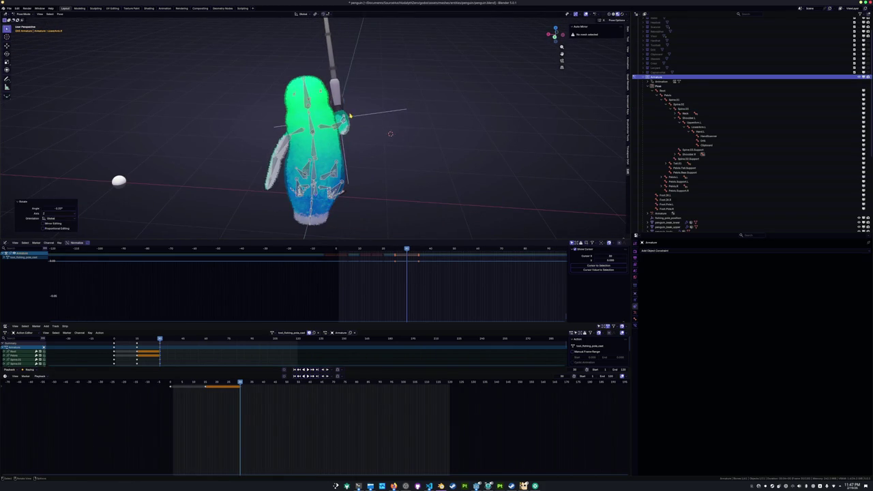
# Rotate Hand.R around the Y axis, then around the X axis
pyautogui.click(350, 116)
pyautogui.scroll(3, 386, 127)
pyautogui.moveTo(386, 127)
pyautogui.mouseDown(button='middle')
pyautogui.moveTo(405, 134)
pyautogui.moveTo(278, 168)
pyautogui.mouseUp(button='middle')
pyautogui.press('r')
pyautogui.press('y')
pyautogui.click(405, 134)
pyautogui.scroll(-2, 405, 134)
pyautogui.press('r')
pyautogui.press('x')
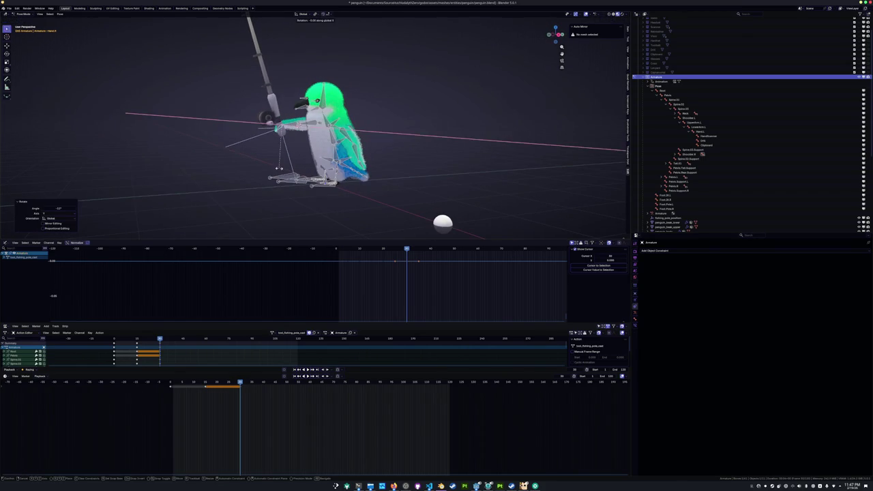
pyautogui.click(281, 176)
# Keyframe the new pose for all bones and play back the animation
pyautogui.press('a')
pyautogui.press('i')
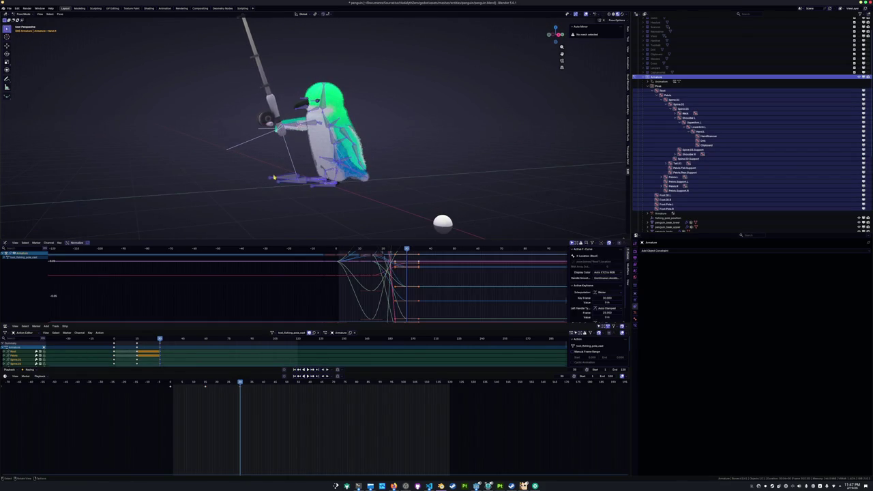
pyautogui.moveTo(280, 176); pyautogui.dragTo(279, 183, button='middle')
pyautogui.press('space')
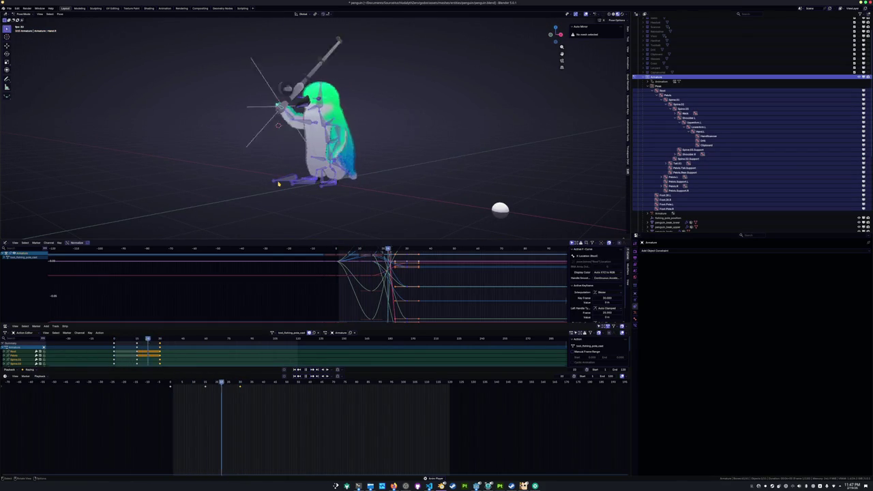
pyautogui.press('space')
# Set the chosen keyframes' interpolation to Back and scrub to check the overshoot
pyautogui.scroll(-3, 273, 214)
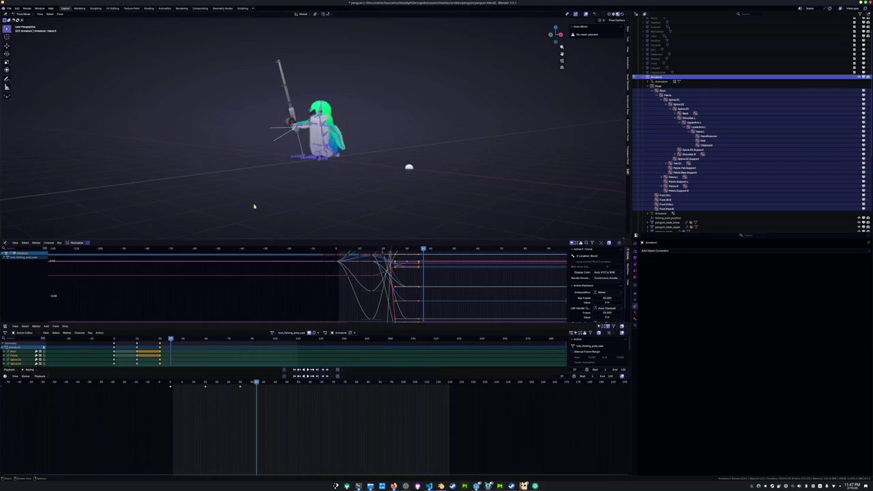
pyautogui.click(206, 389)
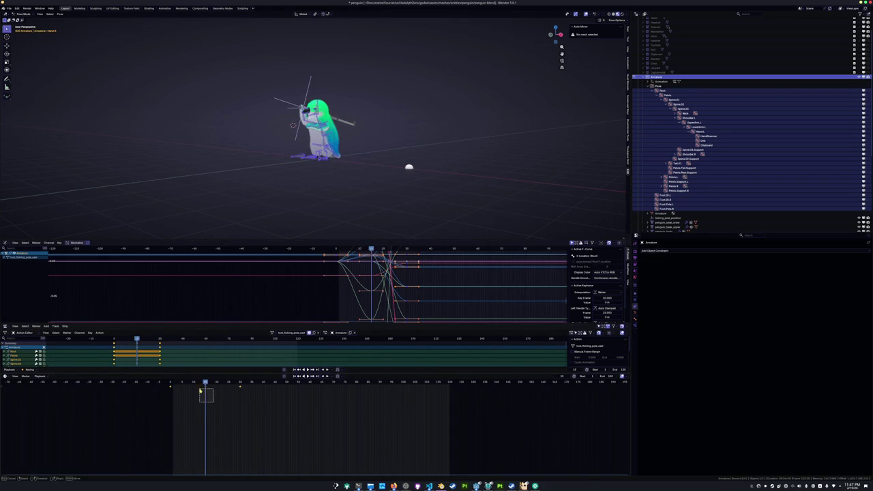
pyautogui.rightClick(214, 396)
pyautogui.moveTo(199, 418)
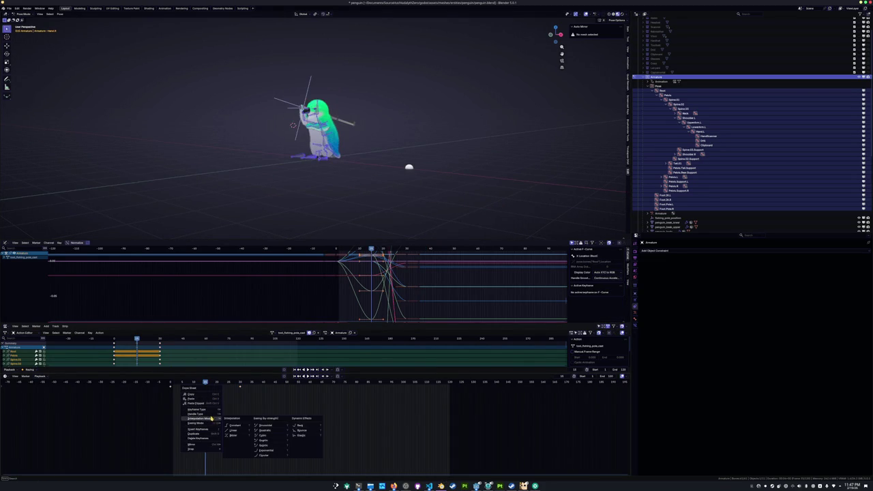
pyautogui.click(309, 423)
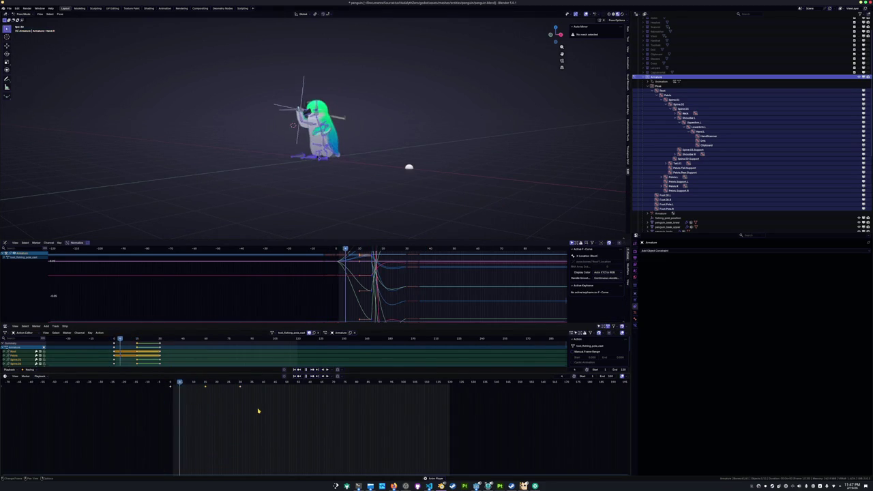
pyautogui.moveTo(244, 387); pyautogui.dragTo(311, 386)
pyautogui.scroll(4, 259, 140)
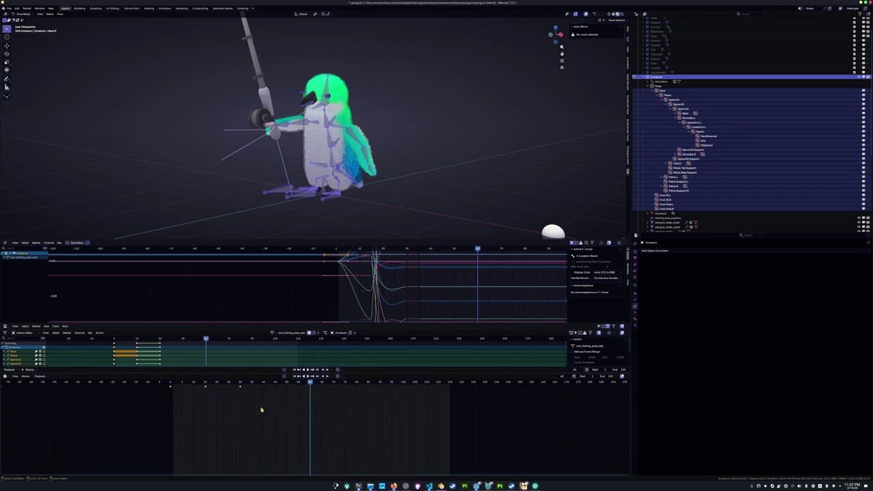
# Paste the held pose at the current frame and zoom in on the penguin from the front
pyautogui.hotkey('ctrl', 'v')
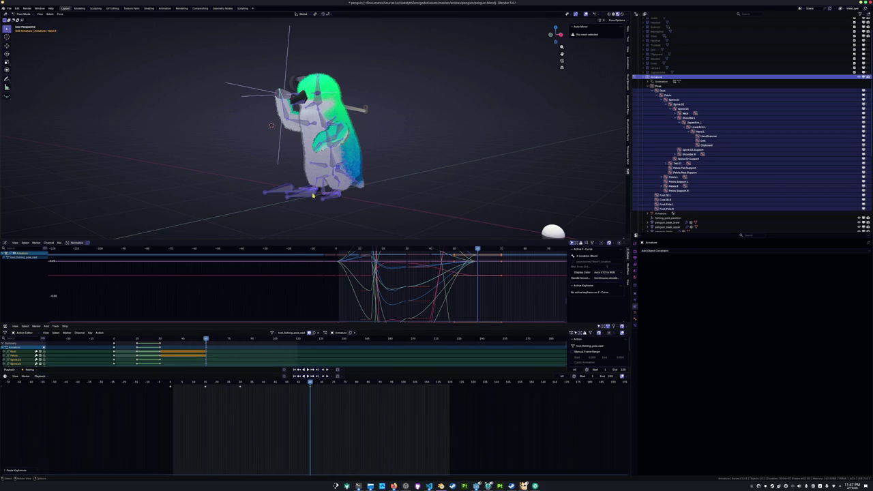
pyautogui.press('KP_1')
pyautogui.scroll(3, 301, 168)
pyautogui.scroll(2, 300, 169)
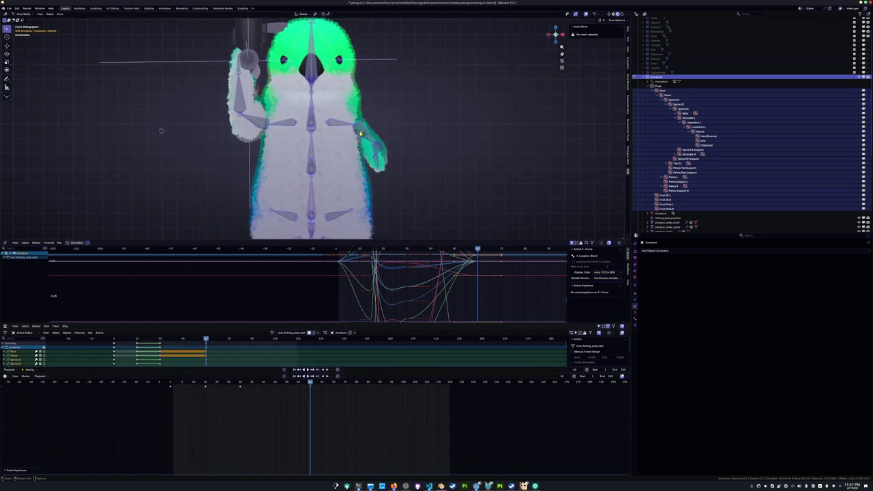
# Rotate the upper arm and hand bones so the rod starts to rise
pyautogui.click(344, 136)
pyautogui.moveTo(345, 136); pyautogui.dragTo(351, 156, button='middle')
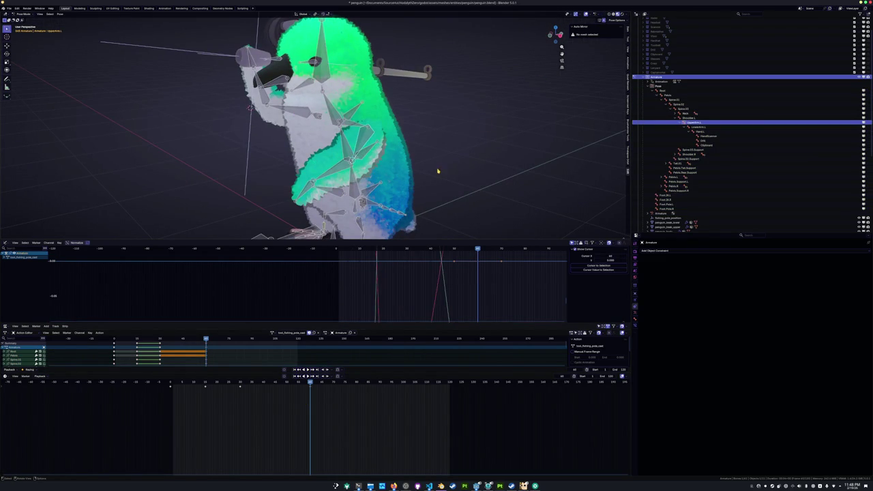
pyautogui.press('Return')
pyautogui.press(']')
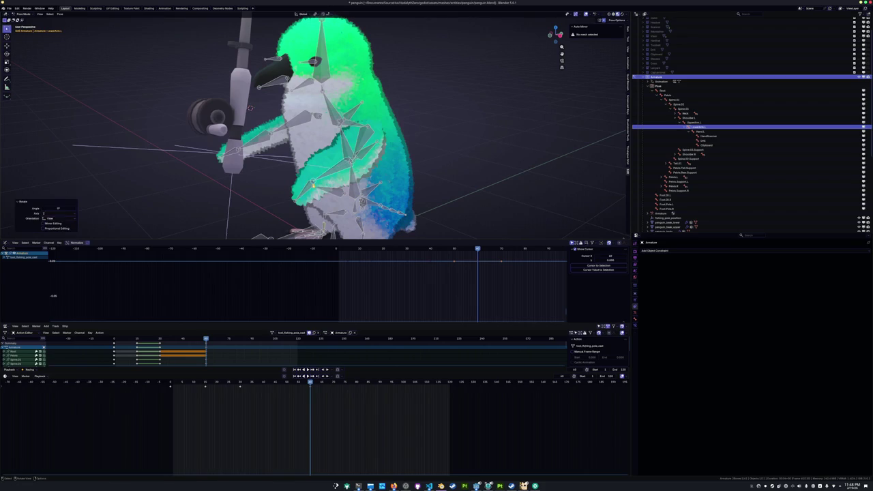
pyautogui.press(']')
pyautogui.press('r')
pyautogui.press('Return')
pyautogui.moveTo(272, 179)
pyautogui.mouseDown(button='middle')
pyautogui.moveTo(325, 178)
pyautogui.moveTo(247, 125)
pyautogui.mouseUp(button='middle')
# Rotate the right upper arm, lower arm and hand around Z to lift the rod
pyautogui.click(237, 130)
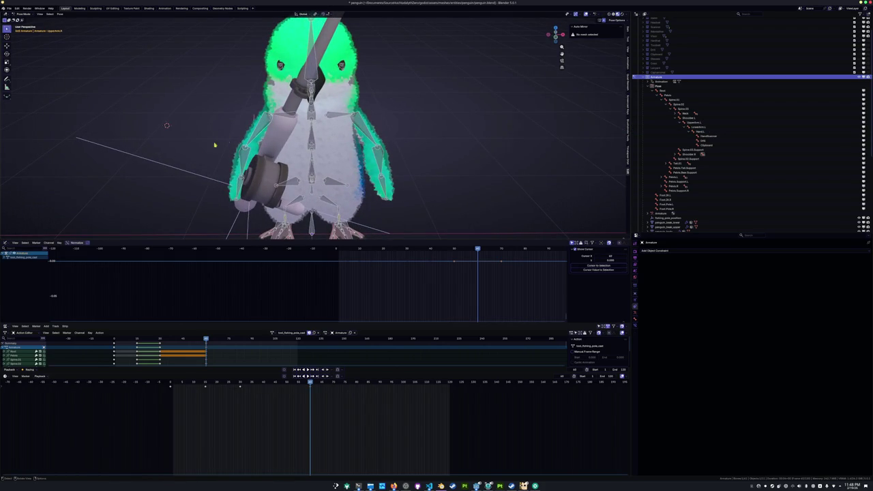
pyautogui.press('r')
pyautogui.press('z')
pyautogui.click(231, 162)
pyautogui.press(']')
pyautogui.press('r')
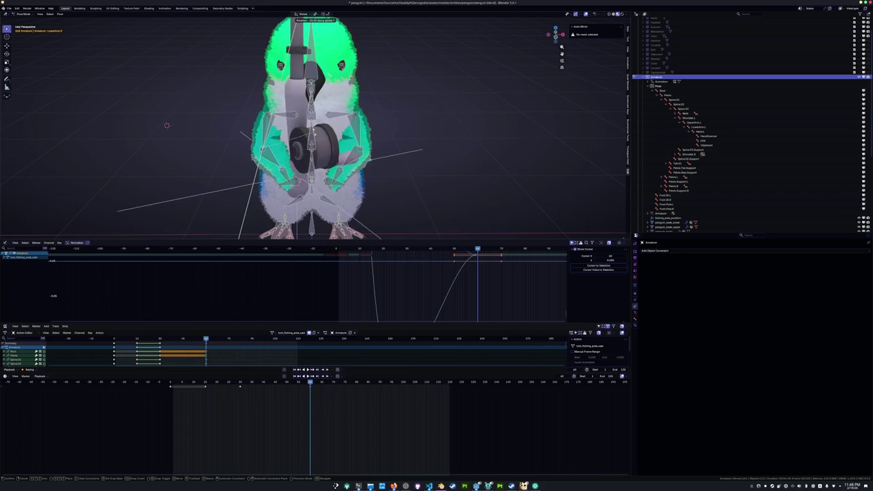
pyautogui.click(291, 141)
pyautogui.press(']')
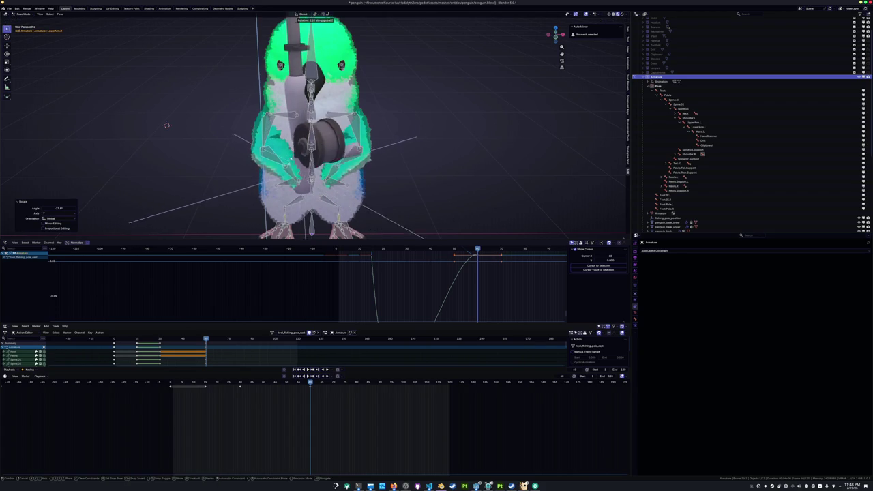
pyautogui.press('r')
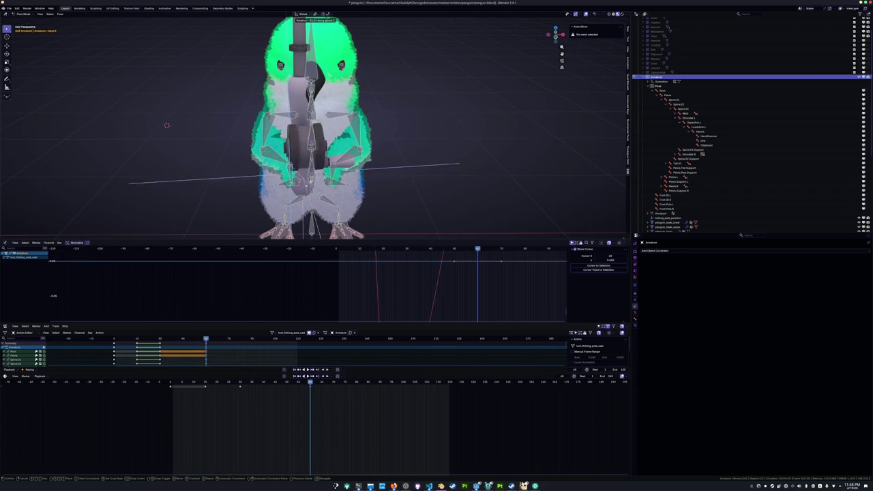
pyautogui.press('Return')
# Turn the right hand again around Z and reduce its tilt around X
pyautogui.moveTo(409, 137); pyautogui.dragTo(354, 102, button='middle')
pyautogui.moveTo(382, 150); pyautogui.dragTo(348, 182, button='middle')
pyautogui.moveTo(405, 157); pyautogui.dragTo(362, 188, button='middle')
pyautogui.press('r')
pyautogui.press('z')
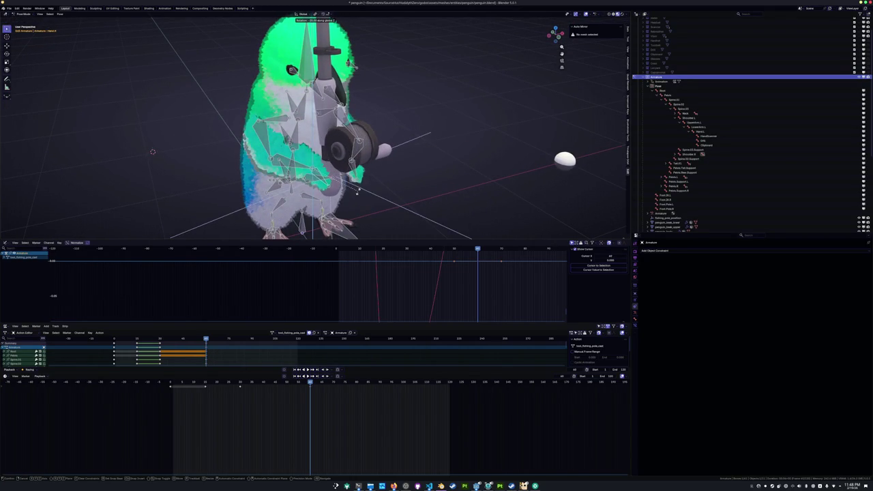
pyautogui.click(359, 184)
pyautogui.moveTo(360, 184); pyautogui.dragTo(412, 164, button='middle')
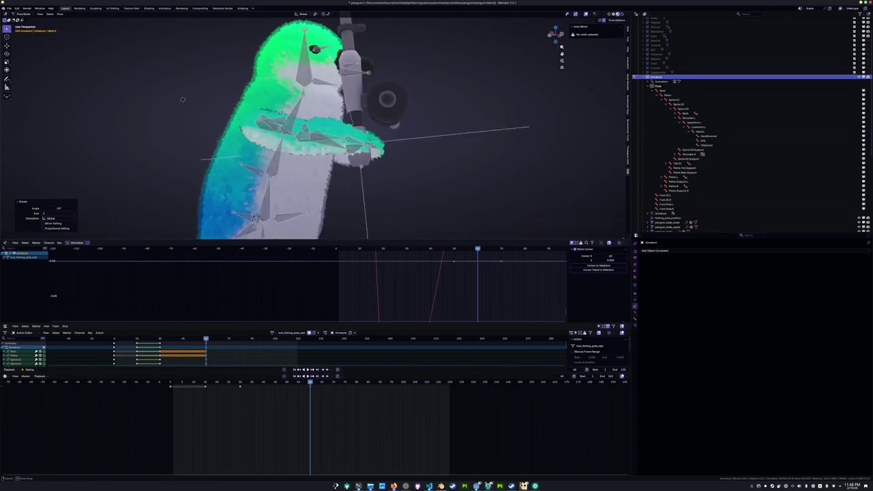
pyautogui.press('x')
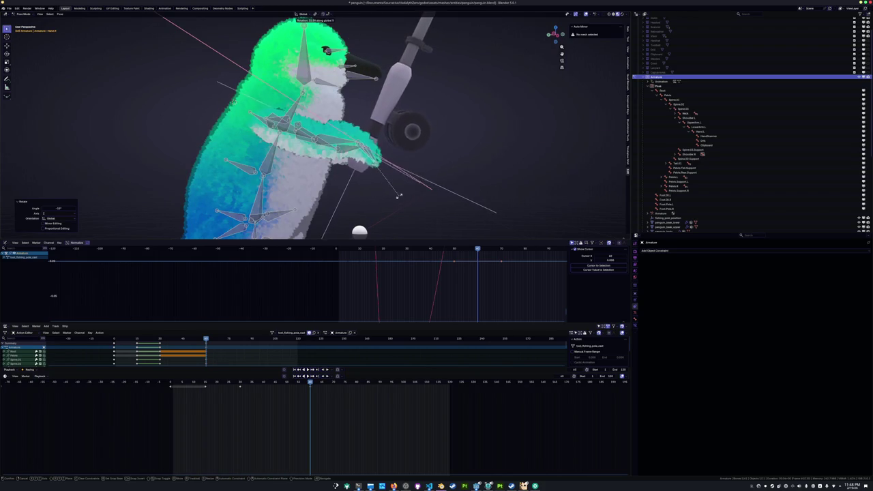
pyautogui.moveTo(401, 194)
pyautogui.mouseDown(button='middle')
pyautogui.moveTo(376, 189)
pyautogui.moveTo(364, 201)
pyautogui.mouseUp(button='middle')
pyautogui.click(364, 202)
# Rotate the right hand around Z, then stand the rod upright in the front view
pyautogui.press('r')
pyautogui.press('z')
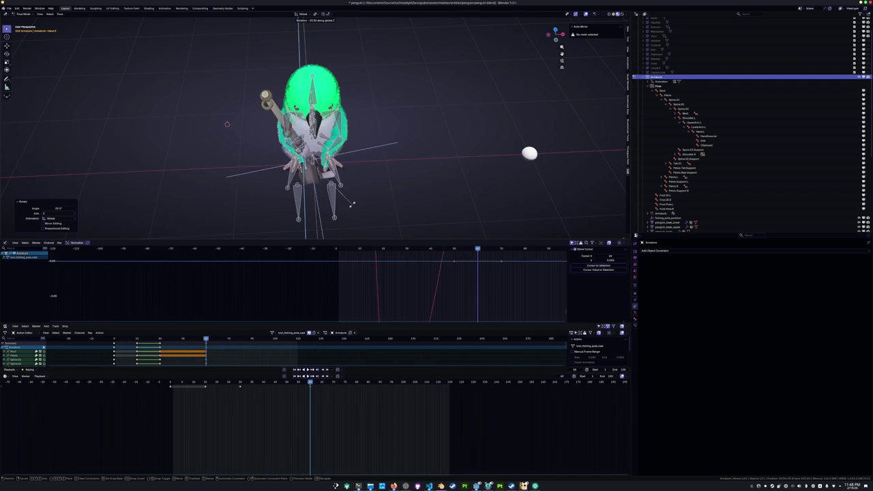
pyautogui.click(352, 203)
pyautogui.moveTo(352, 203); pyautogui.dragTo(354, 194, button='middle')
pyautogui.press('KP_1')
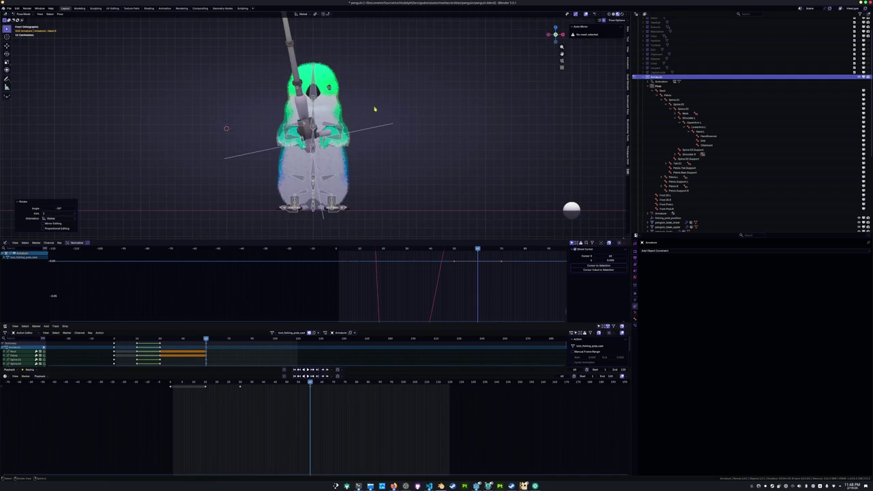
pyautogui.press('r')
pyautogui.click(380, 120)
pyautogui.scroll(1, 379, 120)
pyautogui.scroll(2, 380, 120)
pyautogui.scroll(1, 380, 120)
pyautogui.moveTo(264, 141); pyautogui.dragTo(318, 146, button='middle')
# Turn the rod around Z, then rotate the hand a further 10 degrees in the top view
pyautogui.press('r')
pyautogui.press('z')
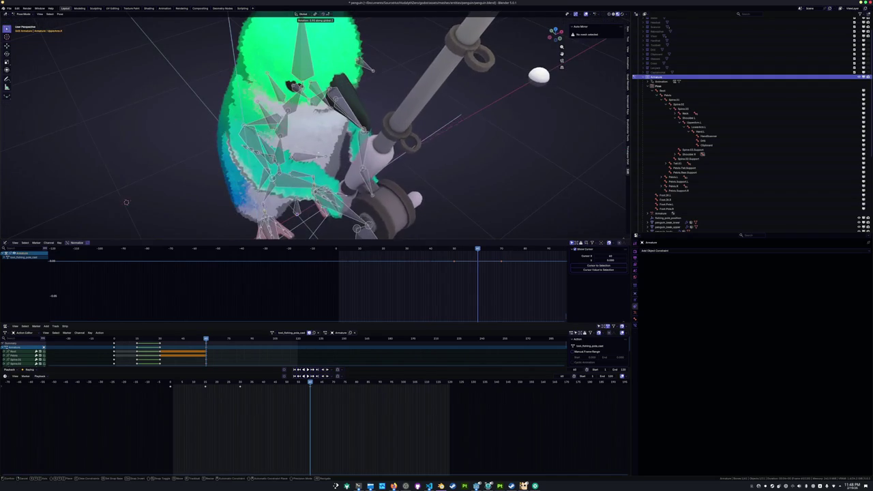
pyautogui.click(126, 202)
pyautogui.moveTo(126, 202)
pyautogui.mouseDown(button='middle')
pyautogui.moveTo(129, 132)
pyautogui.moveTo(136, 141)
pyautogui.moveTo(130, 137)
pyautogui.moveTo(186, 131)
pyautogui.mouseUp(button='middle')
pyautogui.press('KP_7')
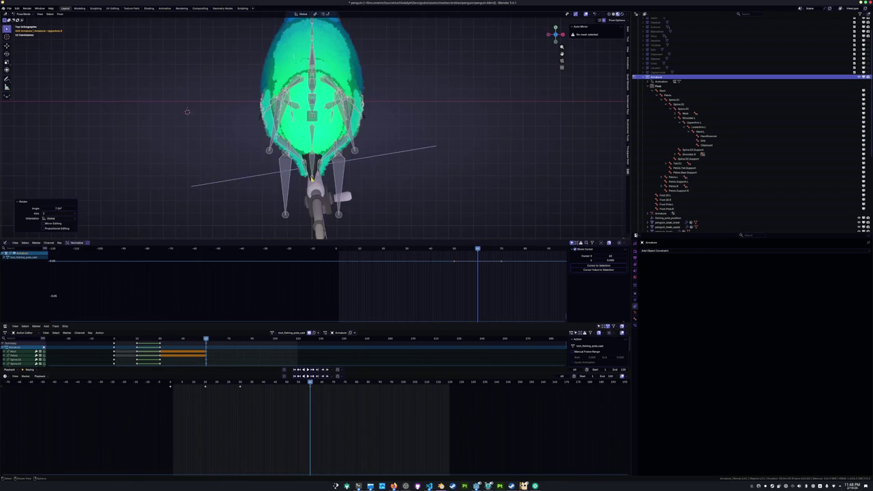
pyautogui.scroll(3, 313, 125)
pyautogui.scroll(-3, 298, 193)
pyautogui.write('r10')
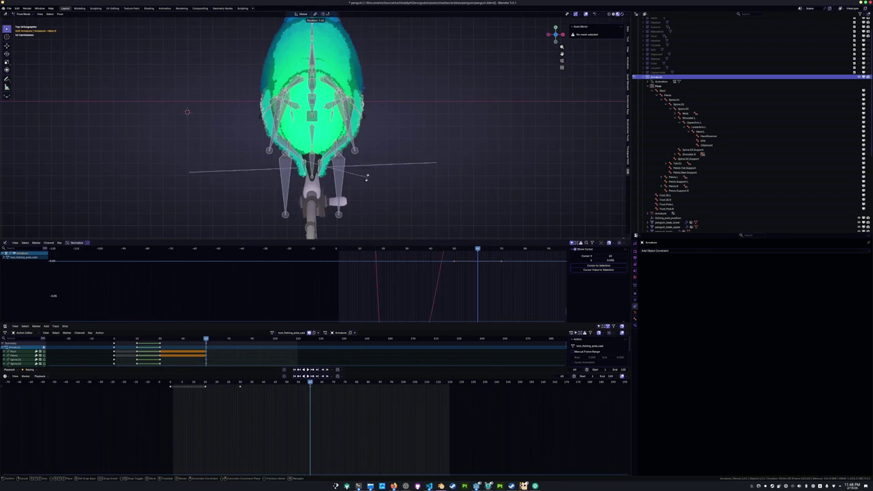
pyautogui.press('Return')
pyautogui.scroll(-2, 365, 182)
# Make final hand rotations around Z to angle the rod diagonally forward
pyautogui.press('r')
pyautogui.press('z')
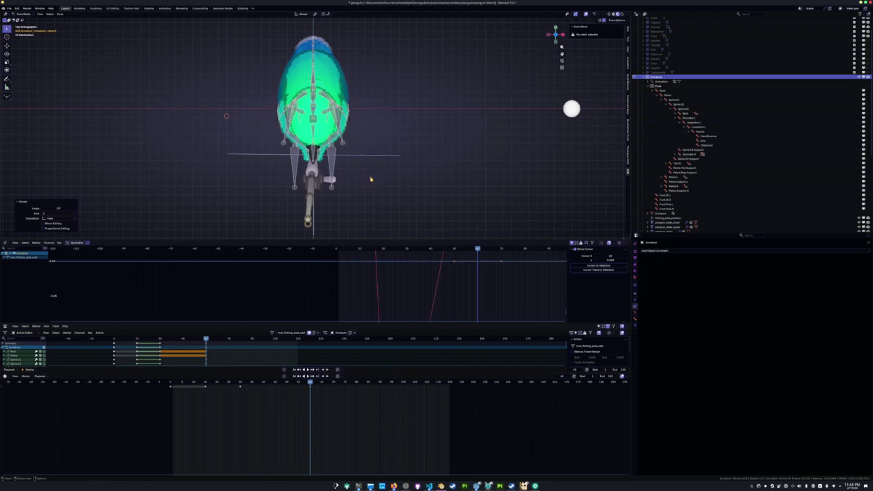
pyautogui.click(369, 180)
pyautogui.moveTo(368, 183); pyautogui.dragTo(321, 96, button='middle')
pyautogui.scroll(4, 310, 106)
pyautogui.press('r')
pyautogui.click(208, 185)
pyautogui.scroll(-5, 218, 185)
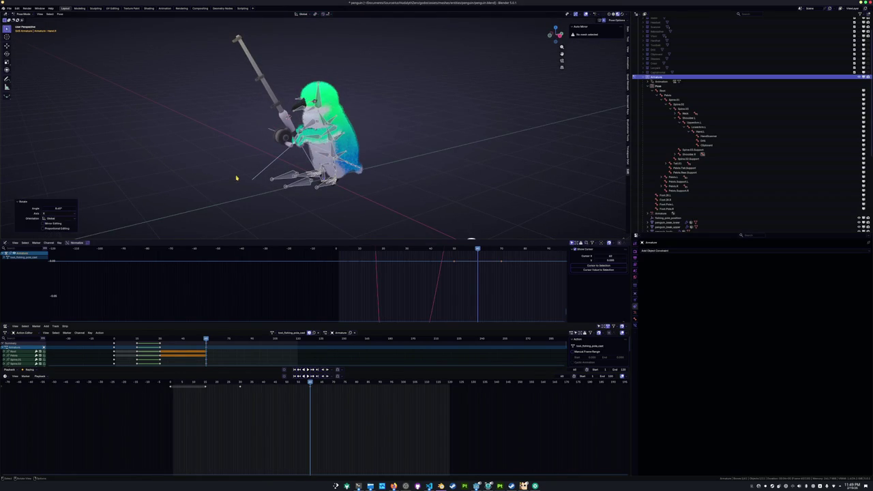
# Keyframe the current pose for all bones and move the playhead back to about frame 20
pyautogui.press('a')
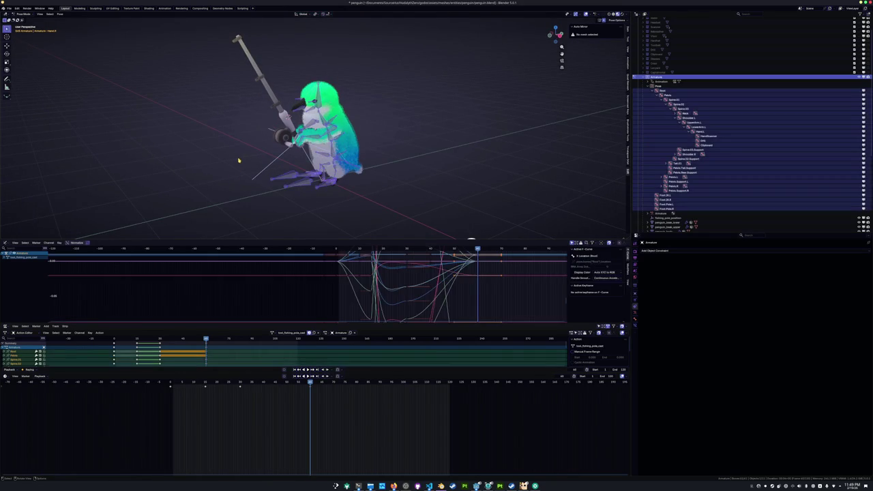
pyautogui.press('i')
pyautogui.moveTo(301, 386); pyautogui.dragTo(212, 386)
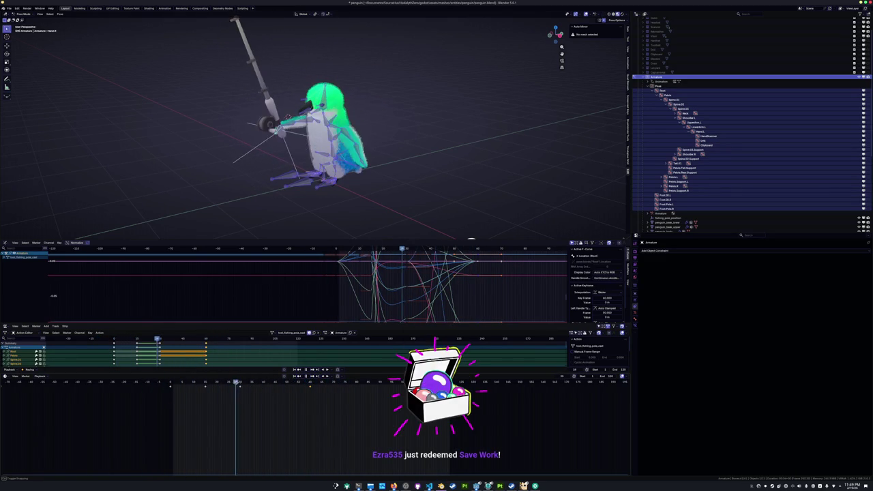
pyautogui.click(196, 389)
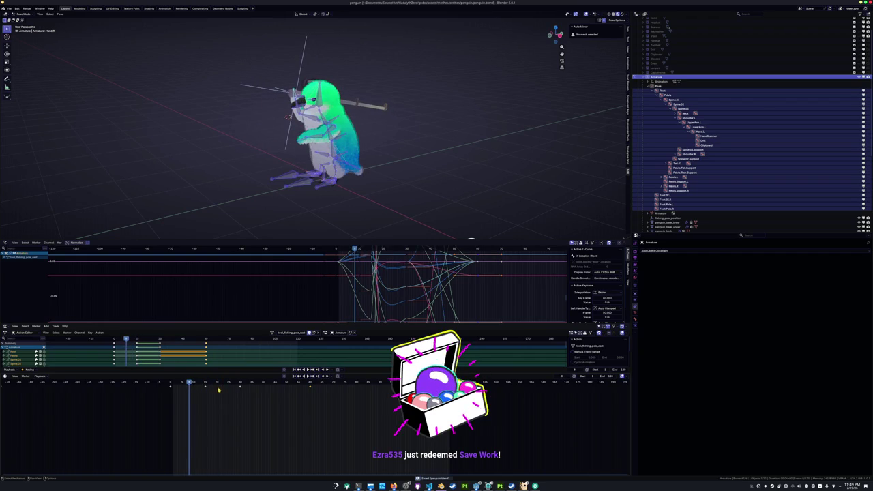
# Play back the cast action, scrubbing near frame 0 and around frame 42 to review the swing
pyautogui.press('space')
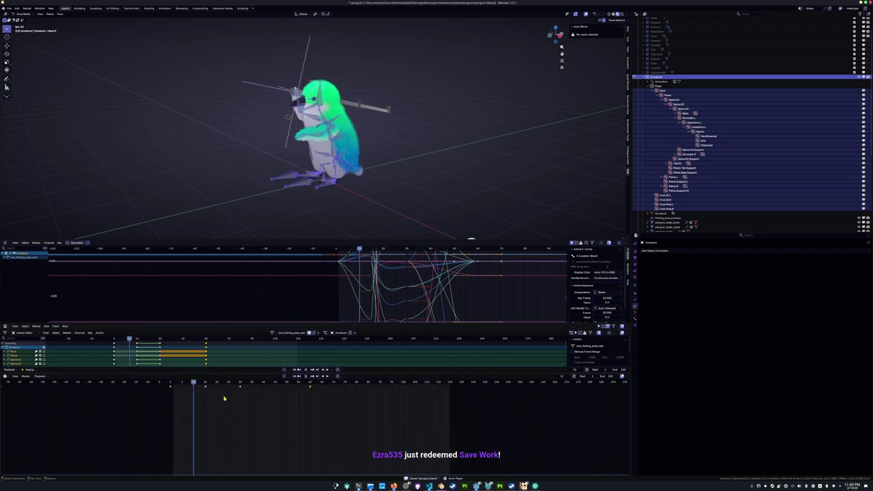
pyautogui.press('space')
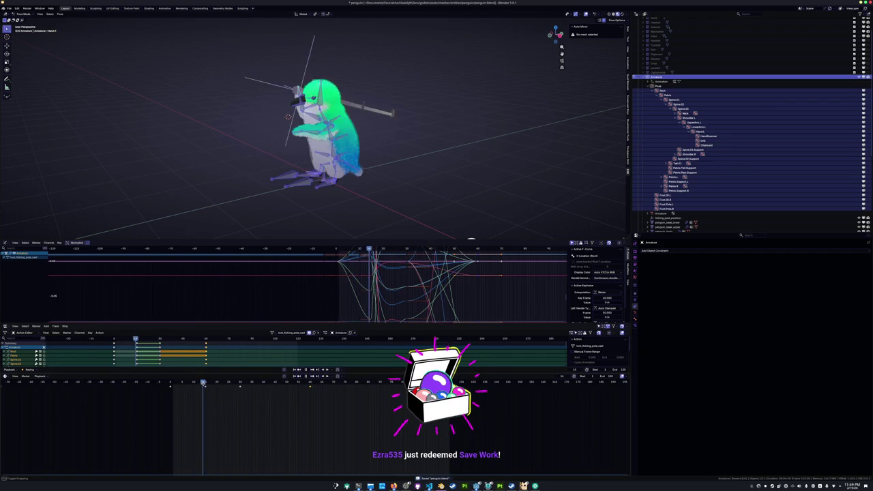
pyautogui.press('space')
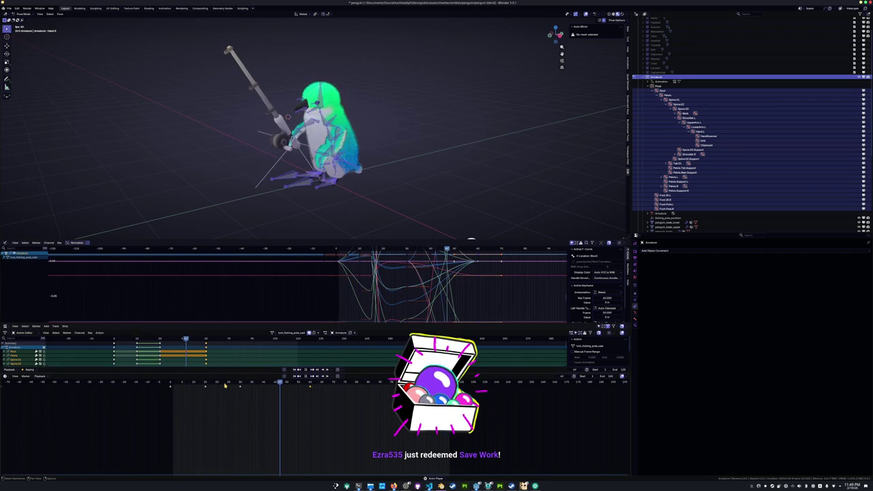
pyautogui.moveTo(225, 386)
pyautogui.mouseDown()
pyautogui.moveTo(212, 383)
pyautogui.moveTo(247, 383)
pyautogui.mouseUp()
pyautogui.press('space')
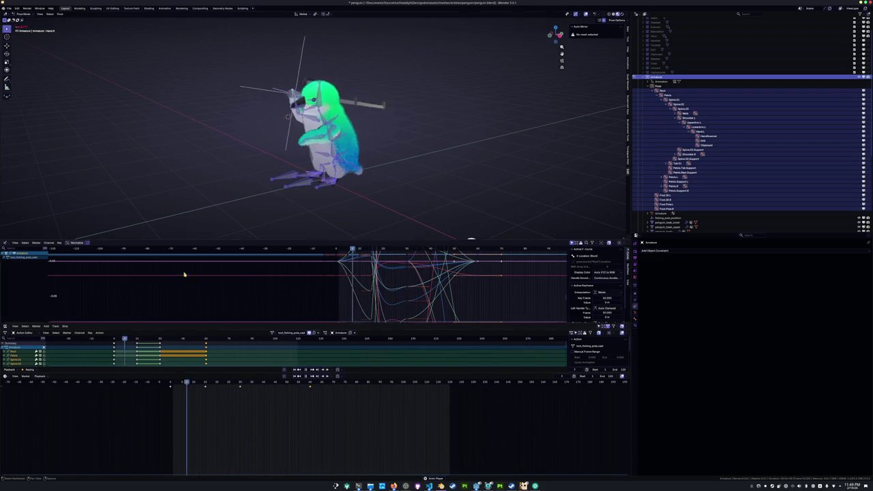
pyautogui.scroll(-2, 229, 152)
pyautogui.moveTo(229, 155)
pyautogui.mouseDown(button='middle')
pyautogui.moveTo(234, 166)
pyautogui.moveTo(245, 146)
pyautogui.mouseUp(button='middle')
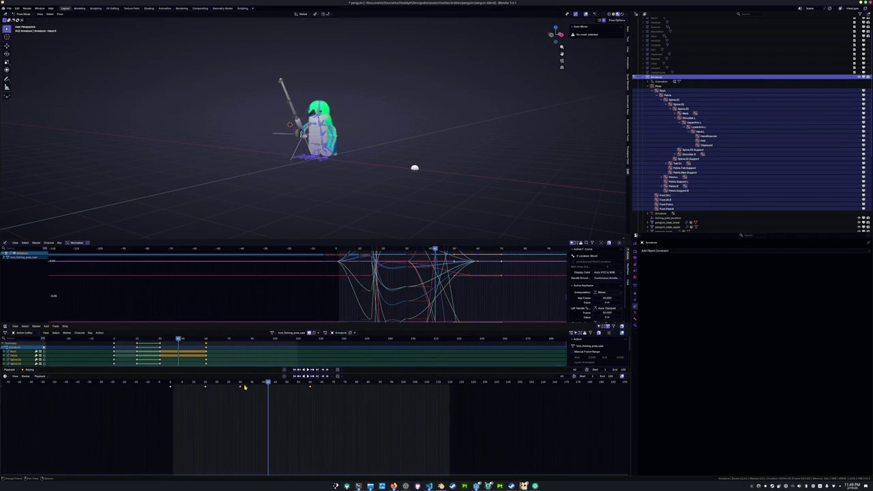
pyautogui.moveTo(231, 386)
pyautogui.mouseDown()
pyautogui.moveTo(268, 384)
pyautogui.moveTo(177, 392)
pyautogui.mouseUp()
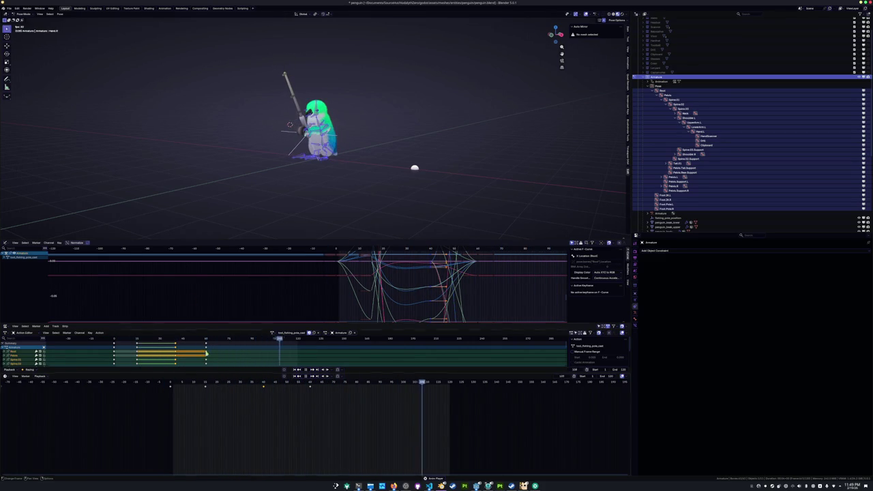
pyautogui.scroll(4, 228, 150)
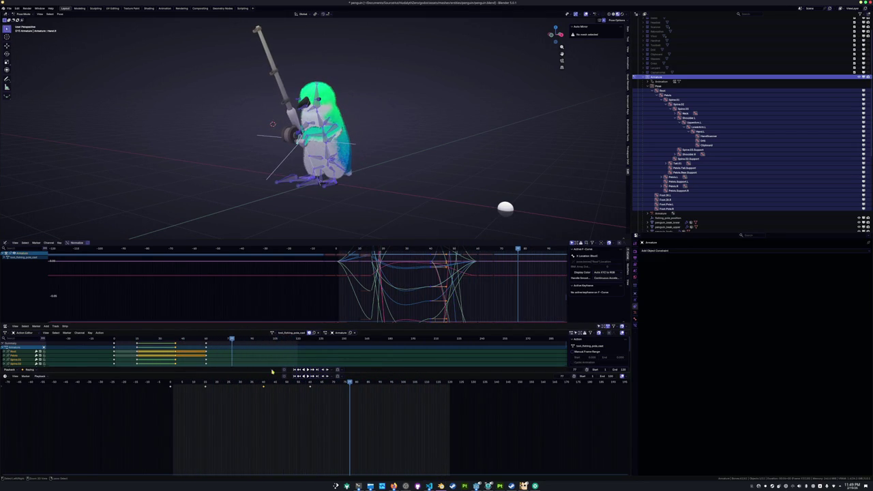
pyautogui.click(265, 409)
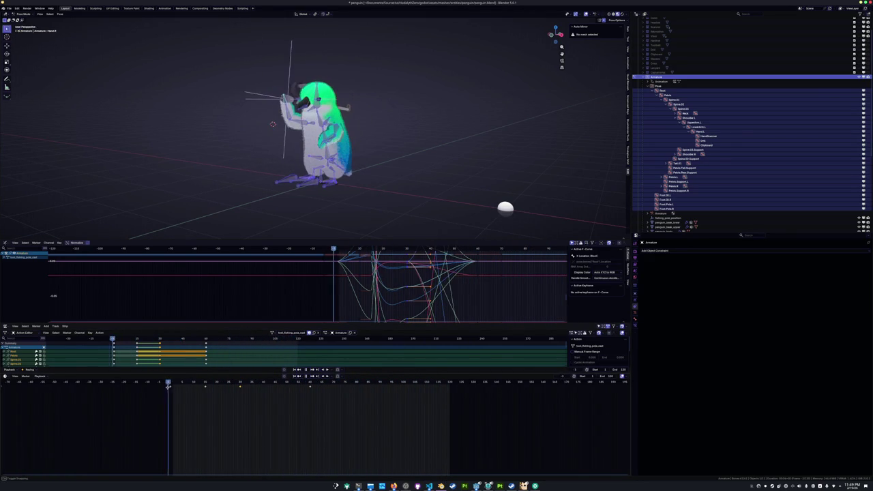
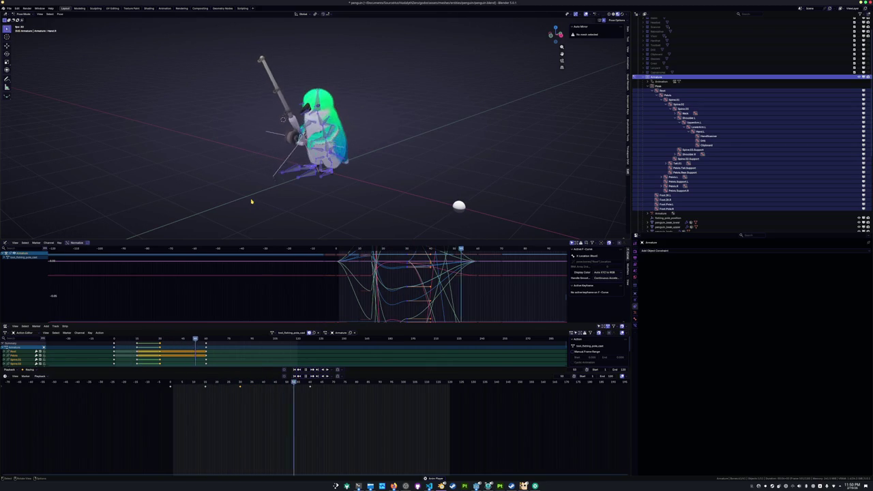
# Set the selected fishing pole keyframes to Linear interpolation and play the motion back
pyautogui.moveTo(251, 201)
pyautogui.mouseDown(button='middle')
pyautogui.moveTo(176, 203)
pyautogui.moveTo(266, 198)
pyautogui.moveTo(248, 202)
pyautogui.mouseUp(button='middle')
pyautogui.scroll(3, 247, 203)
pyautogui.moveTo(240, 388); pyautogui.dragTo(240, 385)
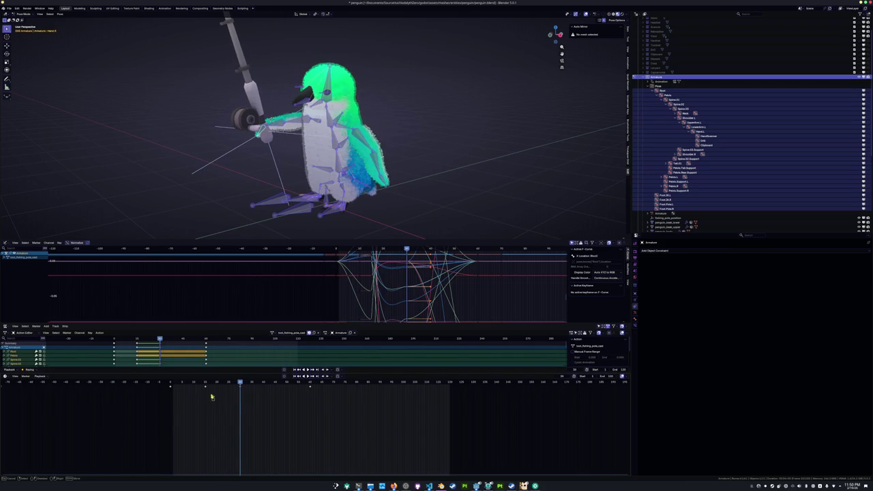
pyautogui.rightClick(212, 396)
pyautogui.moveTo(195, 395)
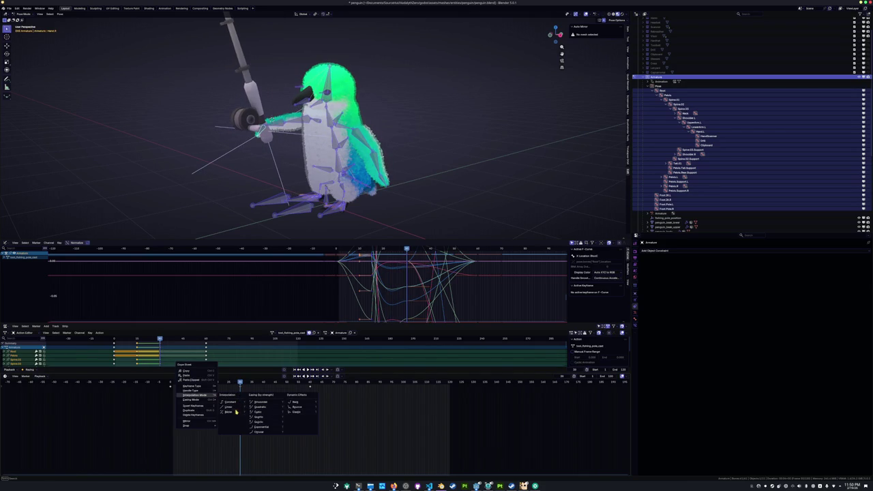
pyautogui.click(235, 410)
pyautogui.press('space')
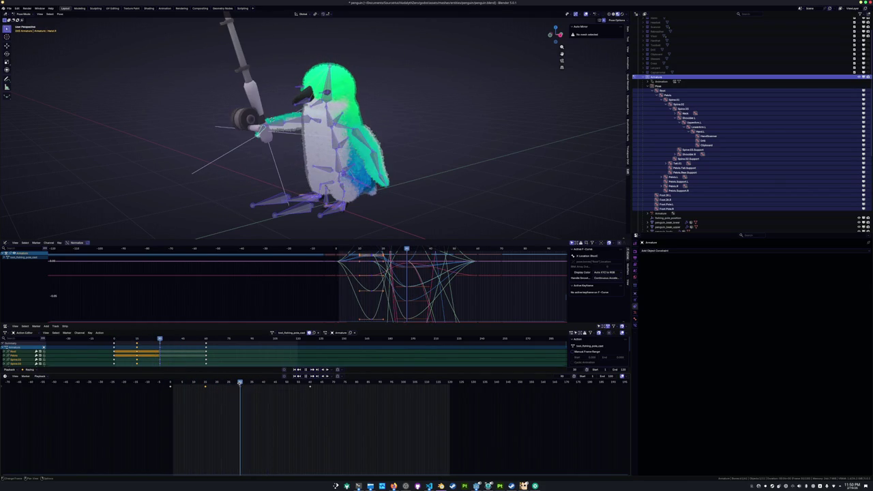
# Shift one keyframe earlier, key the current pose, and scrub back toward frame 0
pyautogui.moveTo(243, 392); pyautogui.dragTo(235, 398)
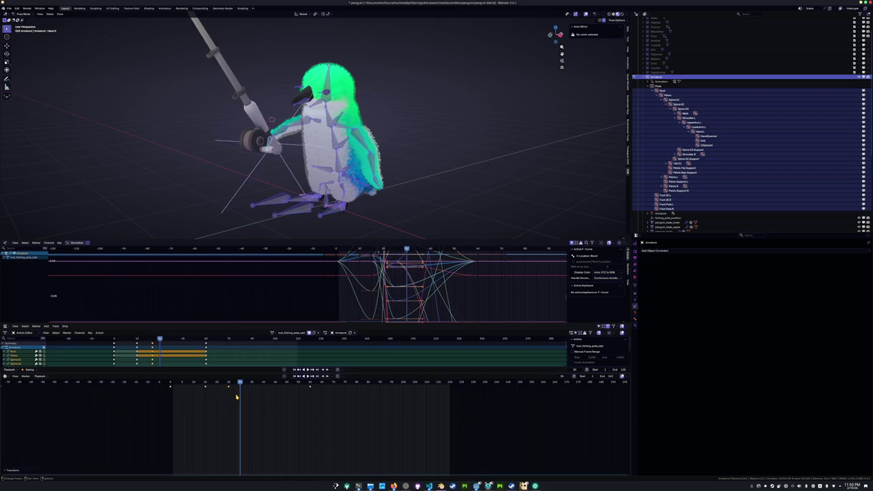
pyautogui.press('i')
pyautogui.moveTo(236, 385); pyautogui.dragTo(169, 390)
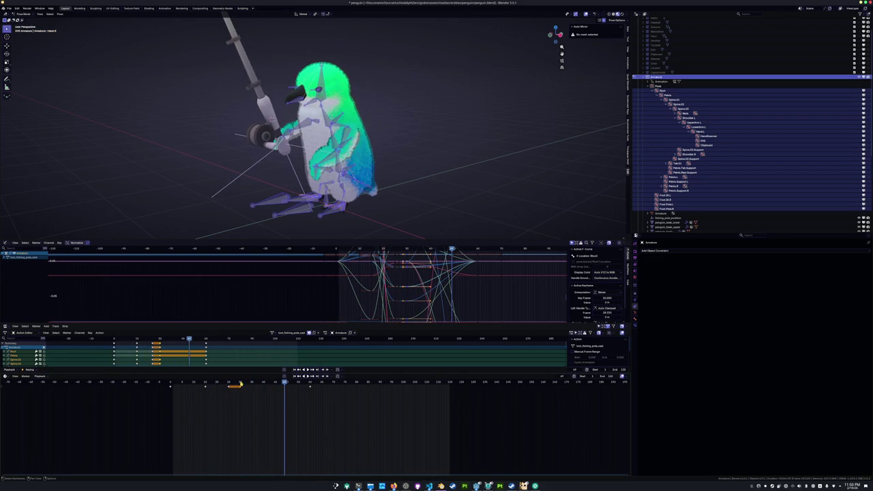
# In right side view, clear the selection and slightly rotate the fishing rod bone
pyautogui.click(239, 384)
pyautogui.press('KP_3')
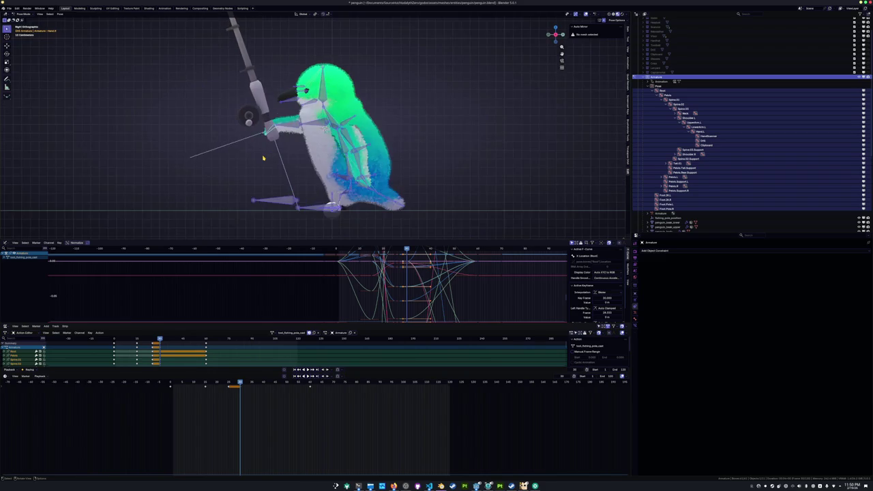
pyautogui.scroll(3, 265, 153)
pyautogui.hotkey('alt', 'a')
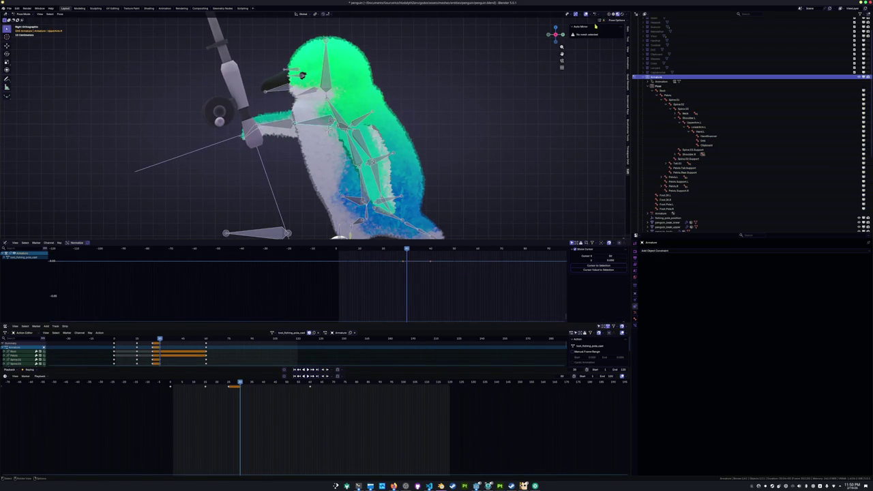
pyautogui.press('r')
pyautogui.click(203, 152)
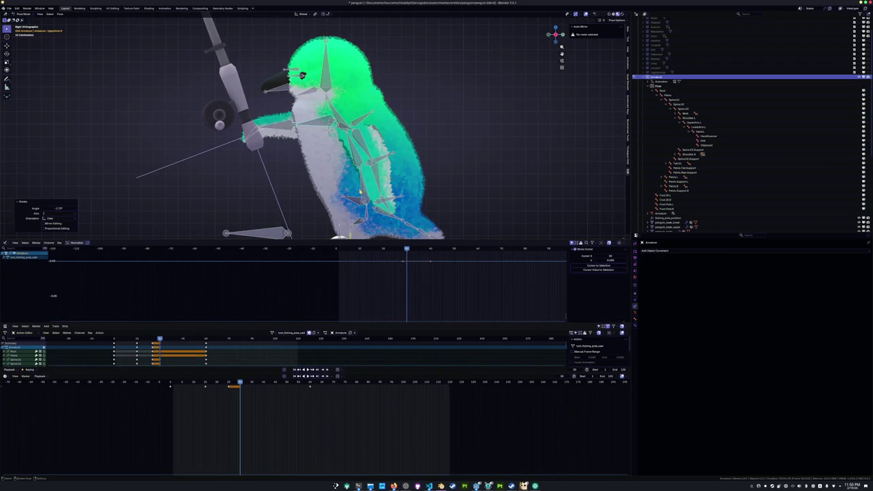
pyautogui.click(360, 193)
pyautogui.click(357, 156)
pyautogui.press('r')
pyautogui.click(427, 131)
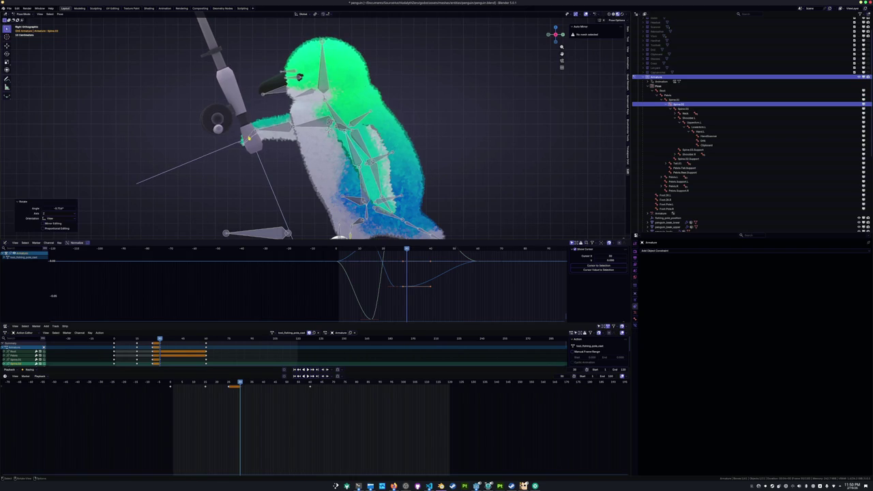
# Rotate the penguin's hand bone and orbit back to a perspective view
pyautogui.click(249, 137)
pyautogui.press('r')
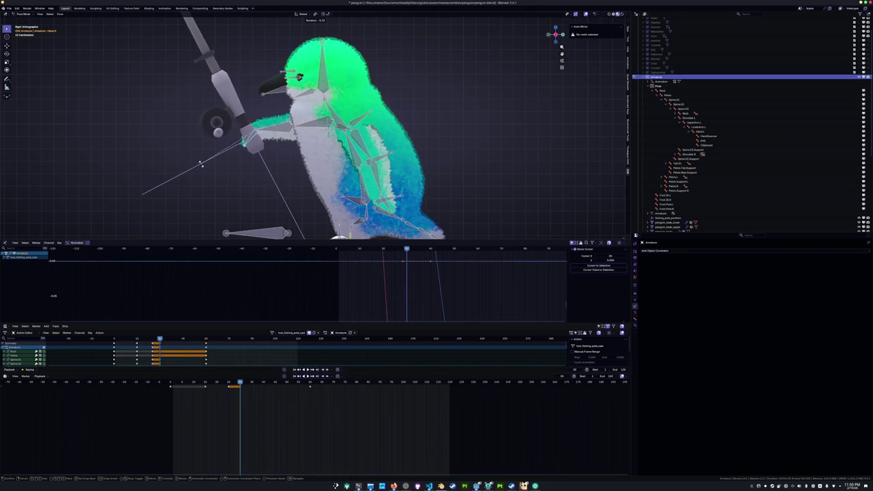
pyautogui.click(201, 165)
pyautogui.scroll(-2, 201, 164)
pyautogui.moveTo(201, 164); pyautogui.dragTo(259, 157, button='middle')
# Rotate two spine bones around the global Z axis
pyautogui.click(329, 133)
pyautogui.press('r')
pyautogui.press('z')
pyautogui.click(387, 135)
pyautogui.scroll(2, 392, 144)
pyautogui.click(399, 152)
pyautogui.press('r')
pyautogui.press('z')
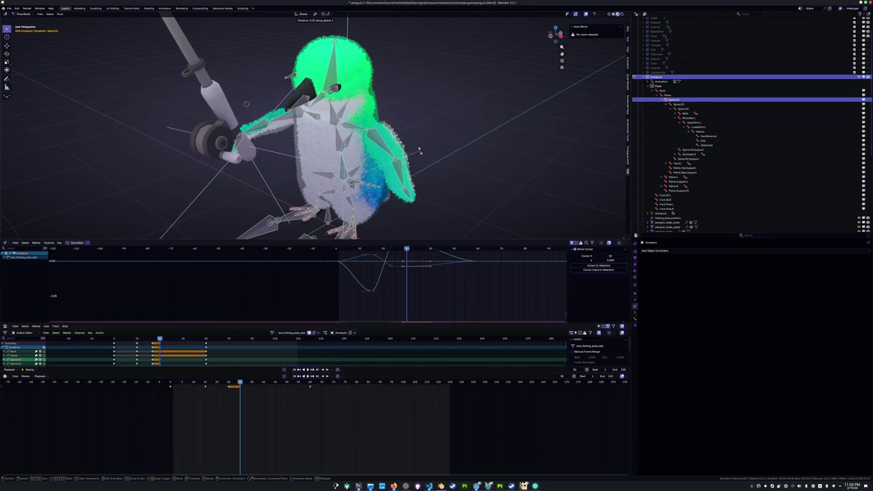
pyautogui.click(419, 143)
pyautogui.scroll(-2, 420, 141)
# Key all bones, play the animation, save penguin.blend, and bring up the Notion task list
pyautogui.press('a')
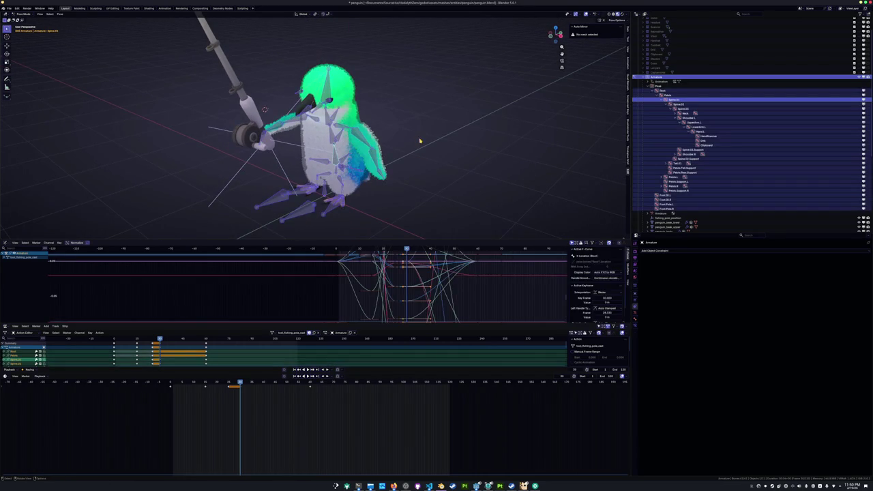
pyautogui.press('i')
pyautogui.press('space')
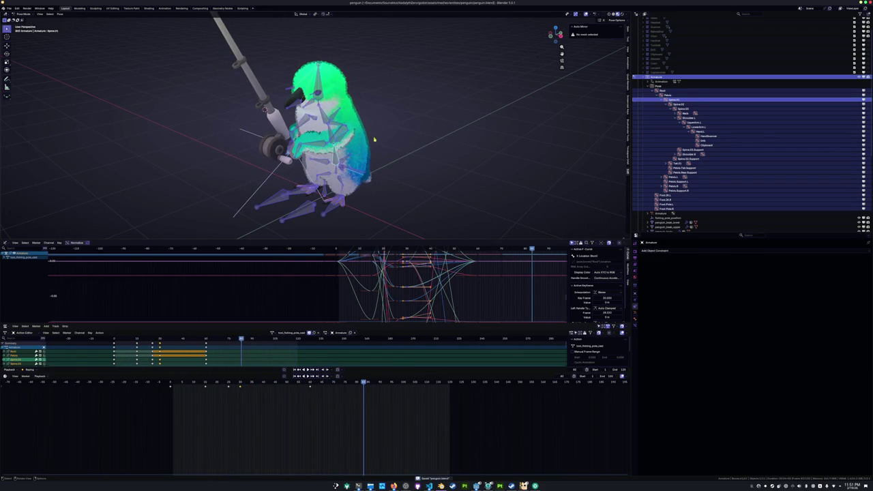
pyautogui.scroll(-3, 380, 142)
pyautogui.hotkey('ctrl', 's')
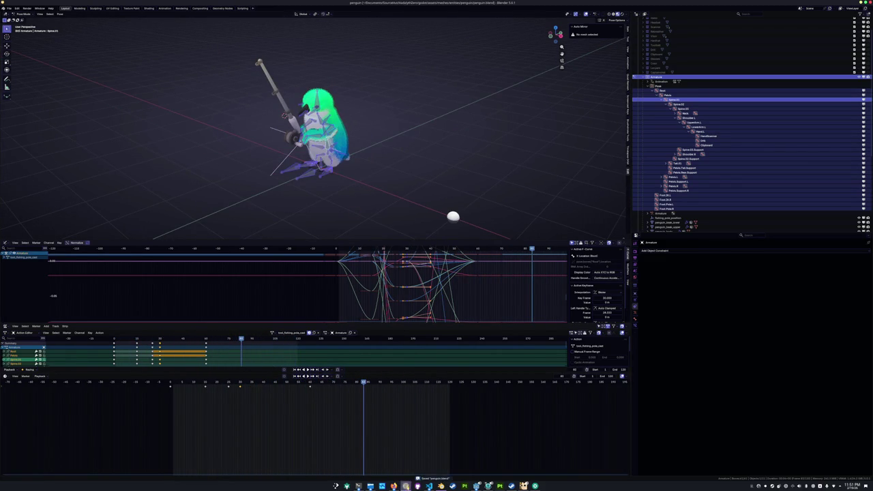
pyautogui.click(393, 486)
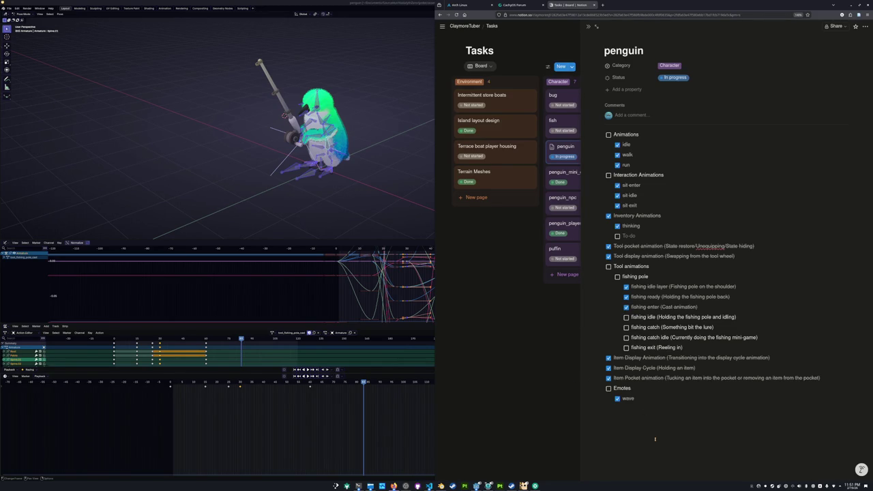
# Return to Blender and start renaming the current action
pyautogui.click(291, 332)
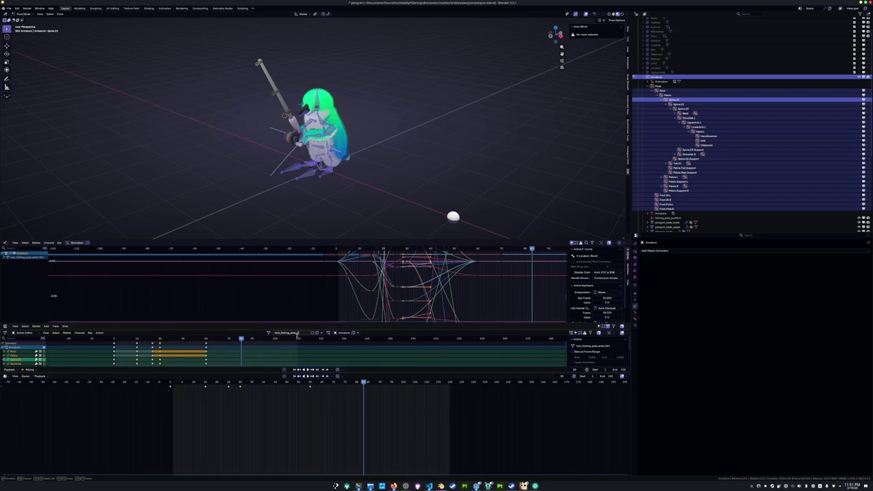
# Confirm the test_fishing_pole_idle name and switch the armature to the fishing pole idle cycle action
pyautogui.press('Return')
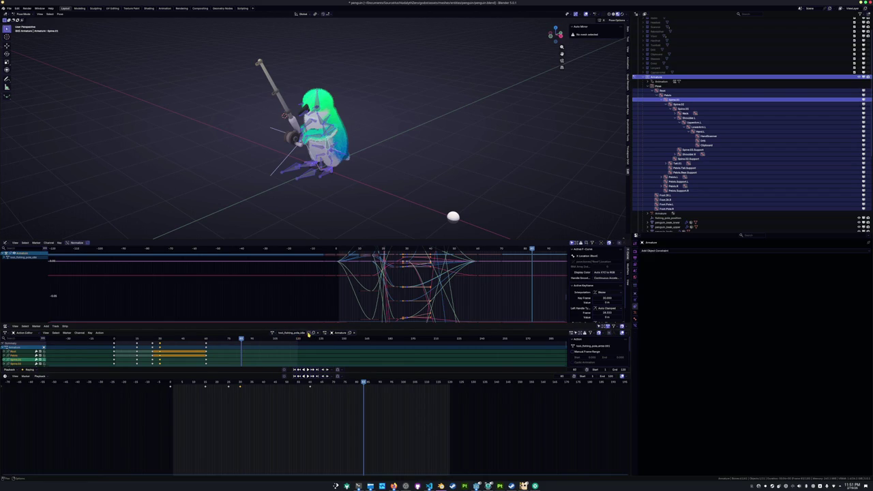
pyautogui.hotkey('alt', 'Tab')
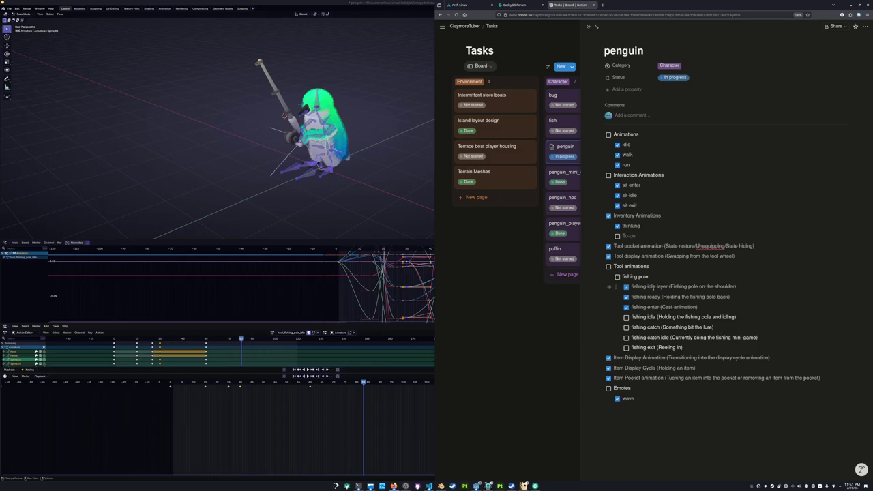
pyautogui.click(272, 333)
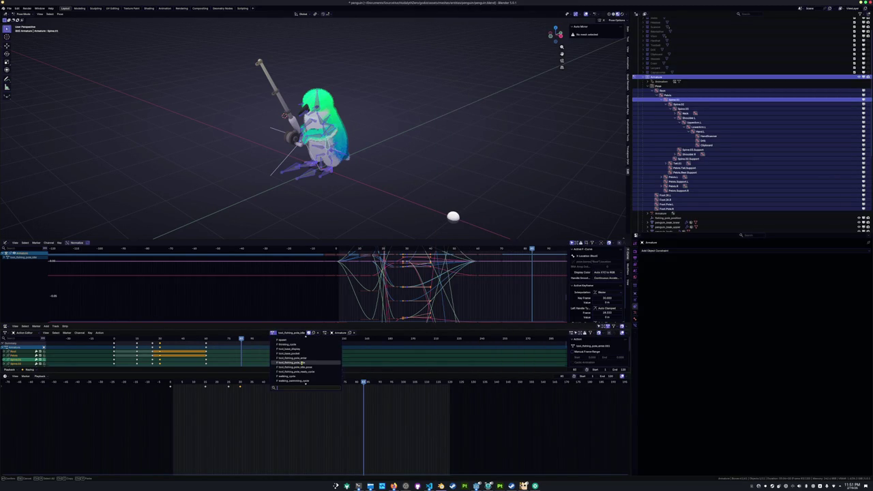
pyautogui.click(302, 363)
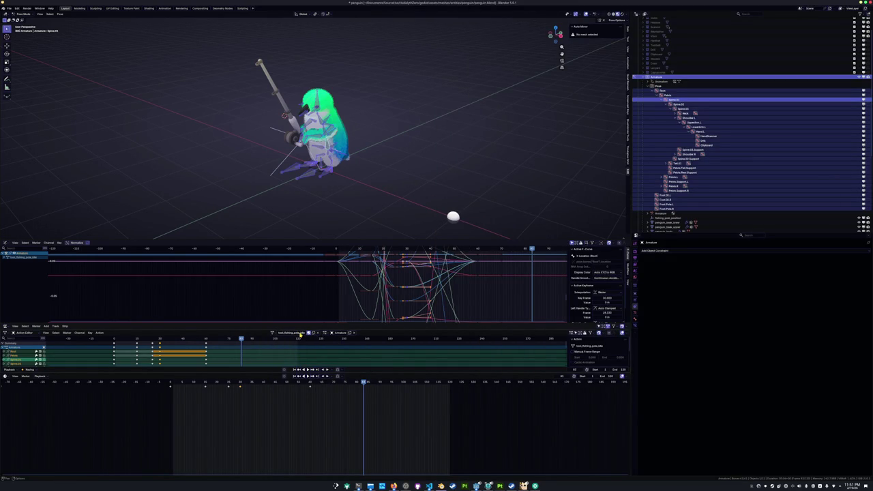
pyautogui.click(274, 333)
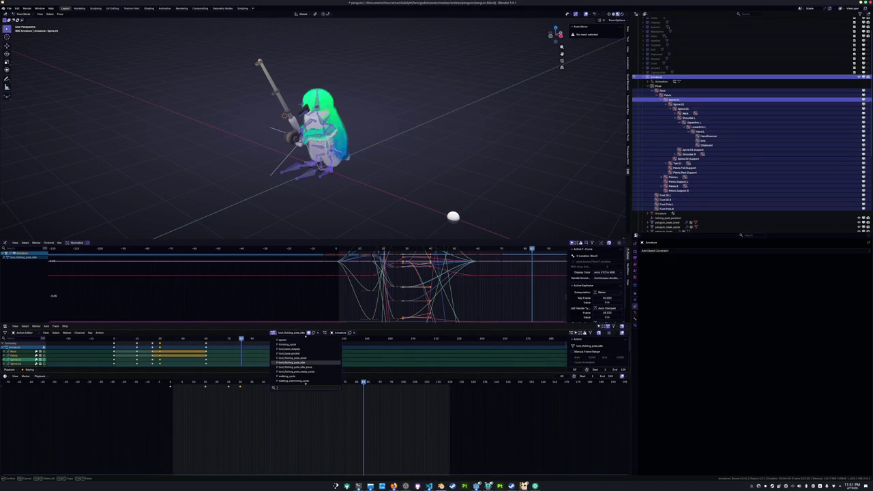
pyautogui.click(304, 348)
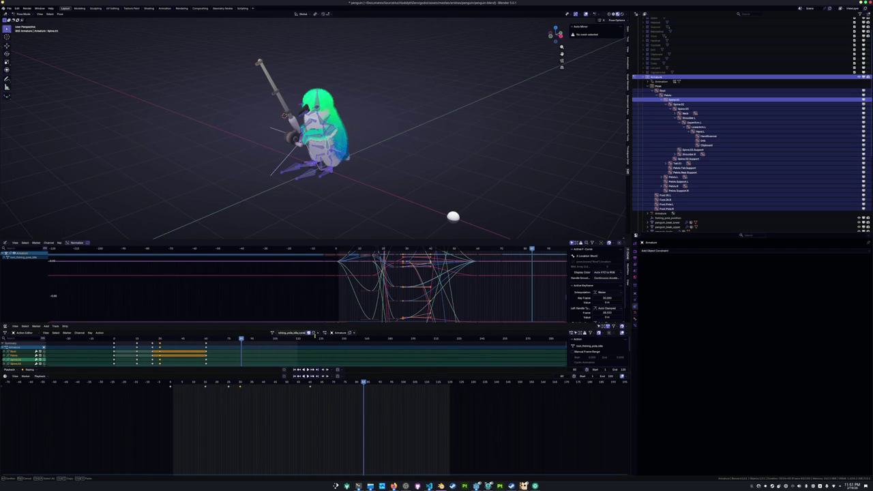
# Delete the keys in frames 0–40, slide the remaining keys, and paste copied keys at frame 60
pyautogui.moveTo(259, 411); pyautogui.dragTo(156, 383)
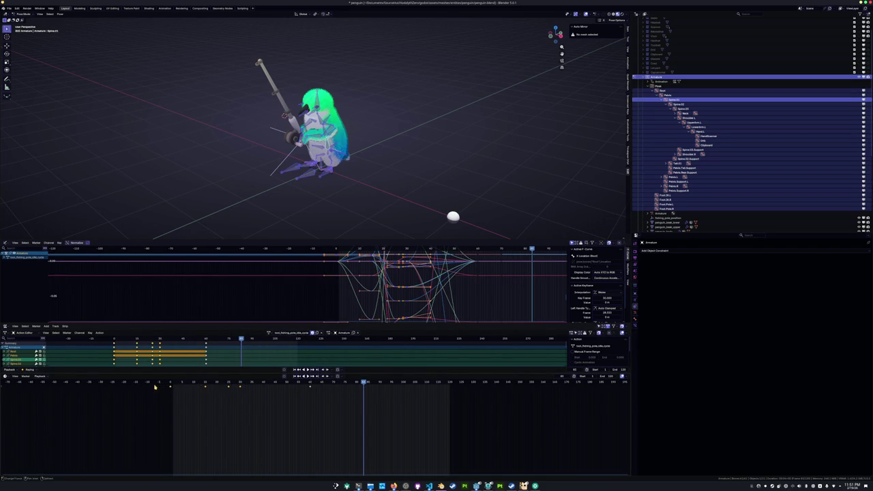
pyautogui.press('Delete')
pyautogui.click(310, 384)
pyautogui.press('g')
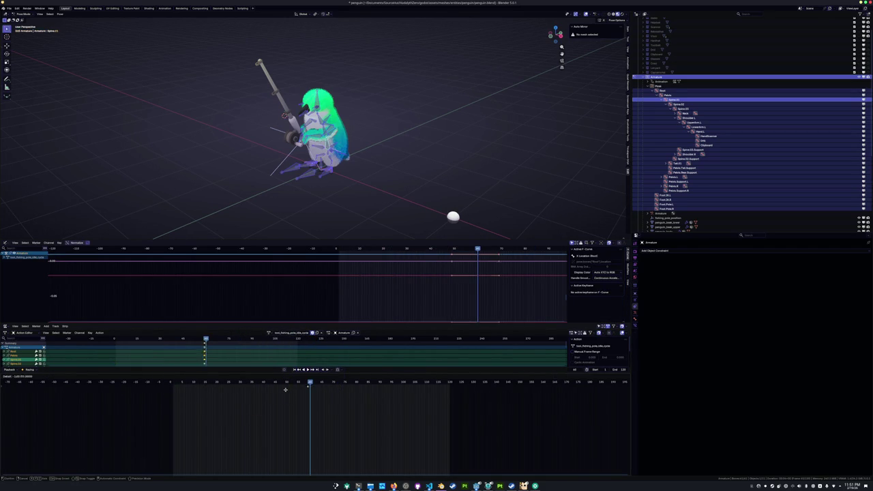
pyautogui.click(148, 405)
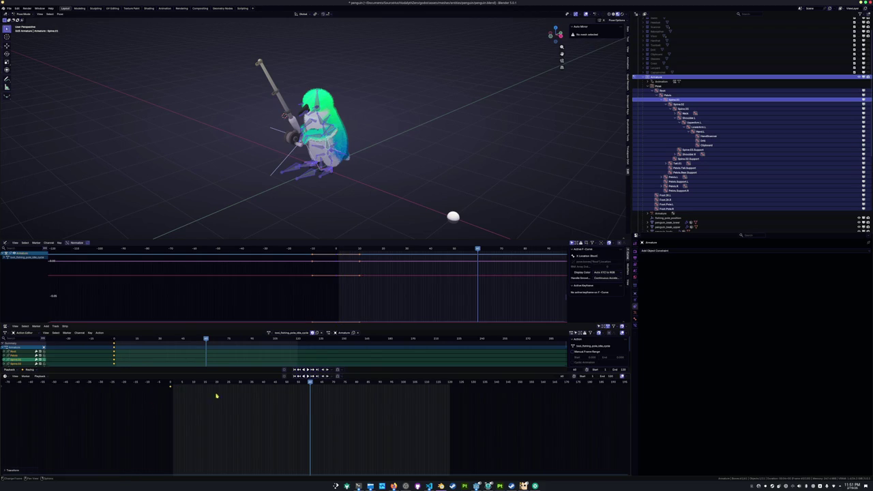
pyautogui.hotkey('ctrl', 'v')
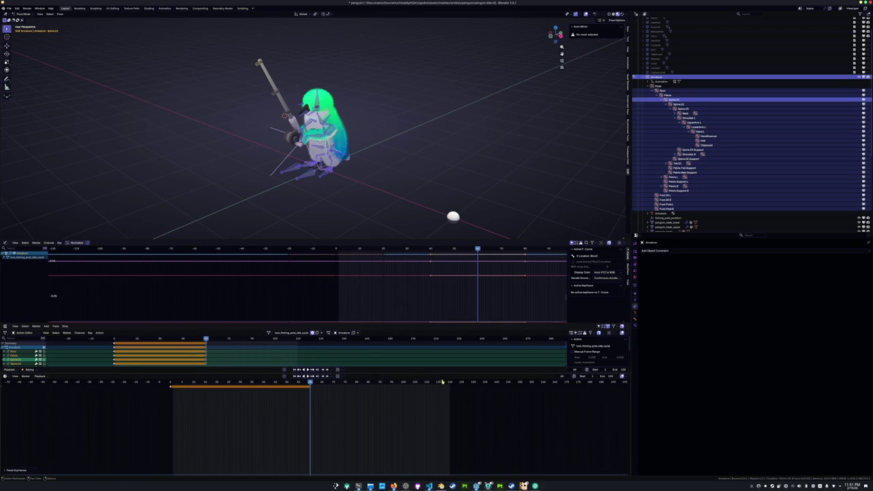
pyautogui.hotkey('ctrl', 'v')
# Rotate the head, then rotate the left lower arm and hand holding the rod
pyautogui.press('r')
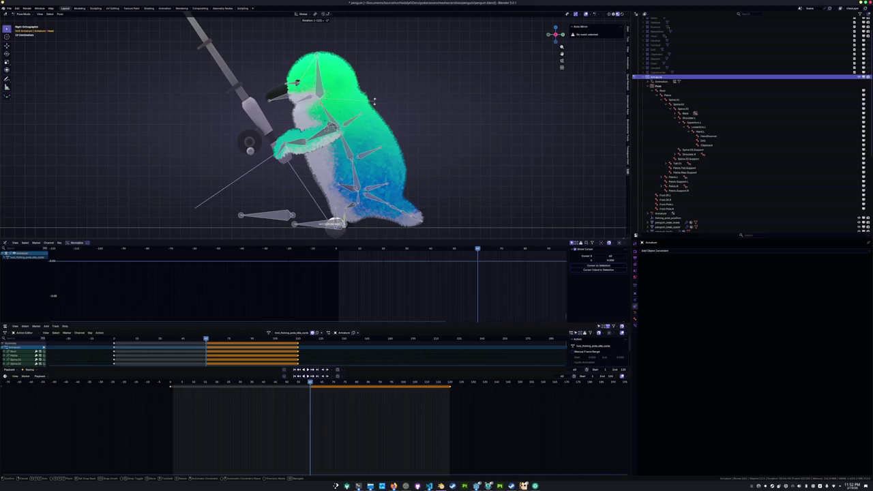
pyautogui.click(373, 102)
pyautogui.scroll(2, 286, 180)
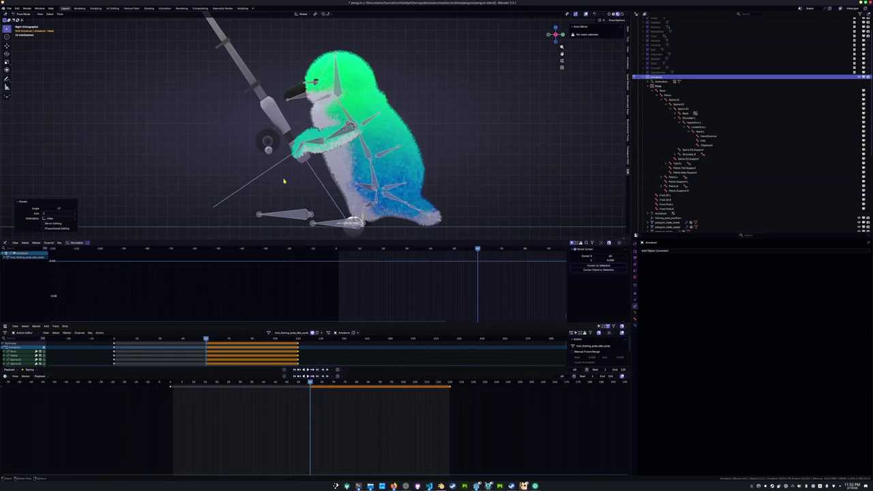
pyautogui.click(310, 148)
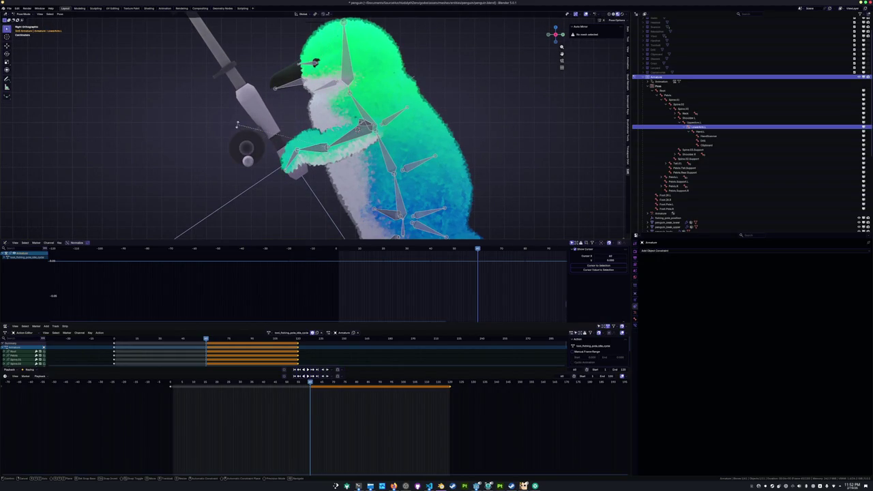
pyautogui.click(292, 161)
pyautogui.press('r')
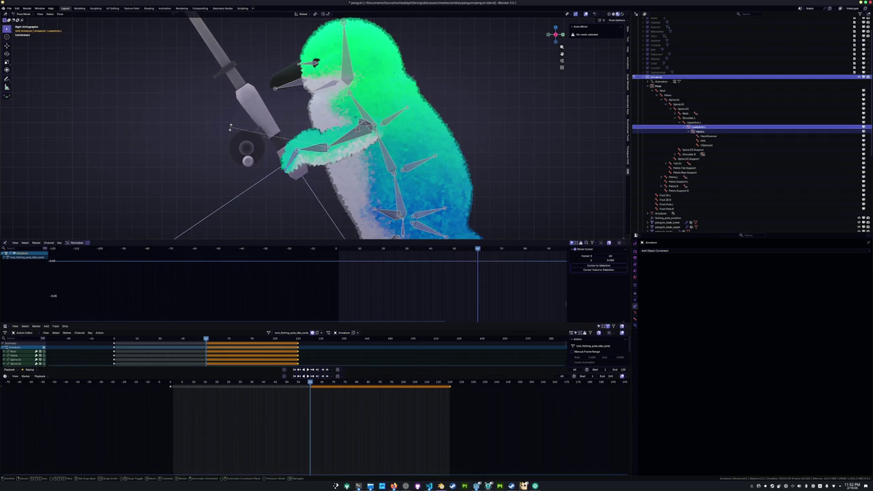
pyautogui.click(233, 132)
pyautogui.scroll(-2, 233, 133)
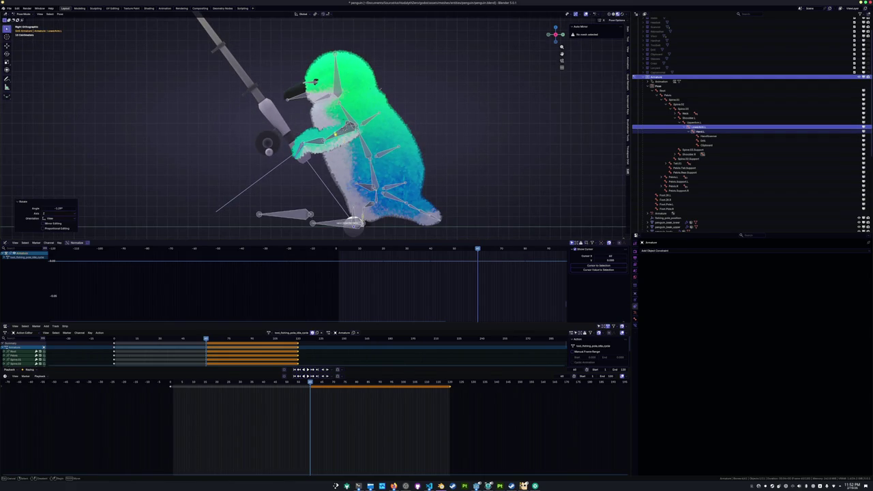
# Key every bone of the rig and play back the idle animation
pyautogui.press('a')
pyautogui.scroll(-1, 314, 122)
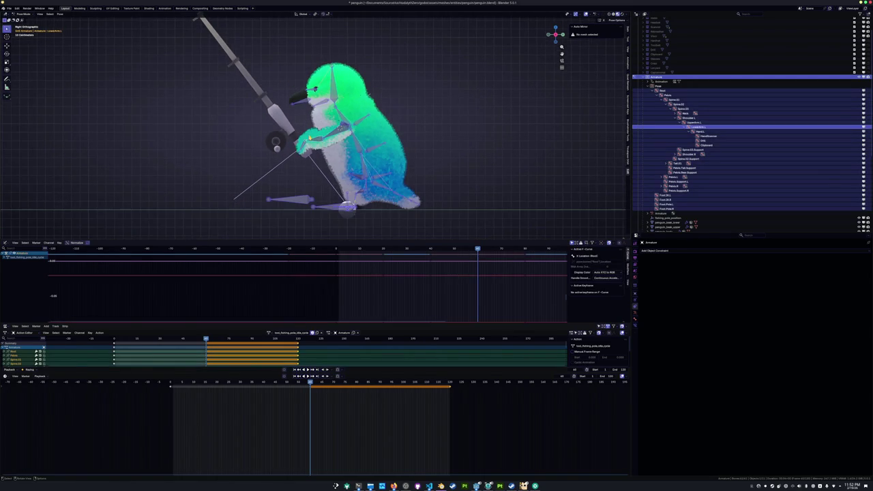
pyautogui.press('i')
pyautogui.moveTo(276, 142); pyautogui.dragTo(276, 98, button='middle')
pyautogui.press('space')
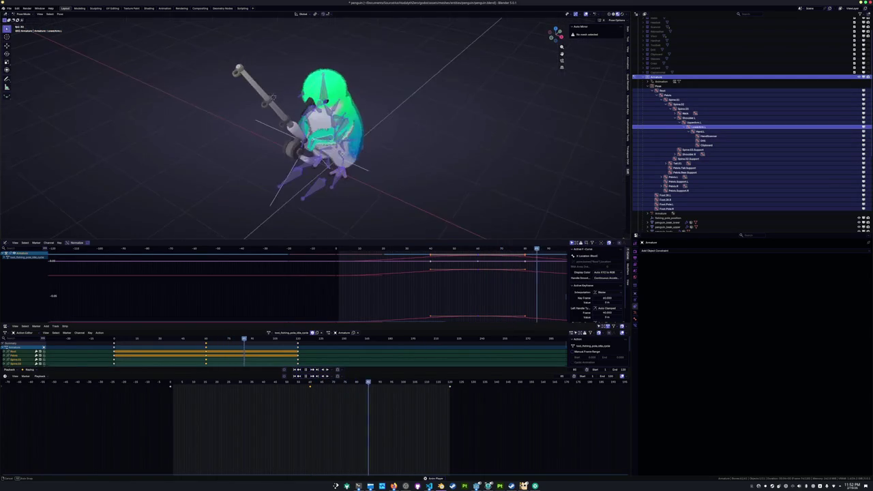
pyautogui.moveTo(327, 164); pyautogui.dragTo(356, 176, button='middle')
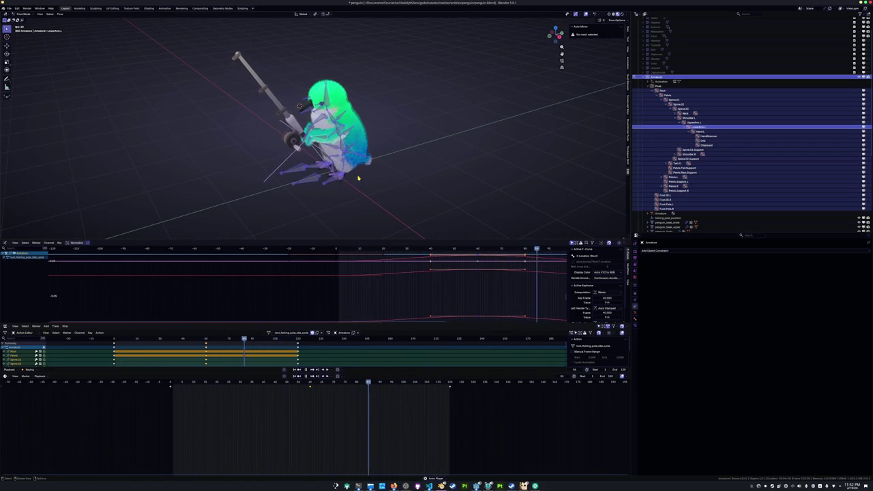
pyautogui.press('space')
# Save penguin.blend and tick the fishing idle task in Notion
pyautogui.hotkey('ctrl', 's')
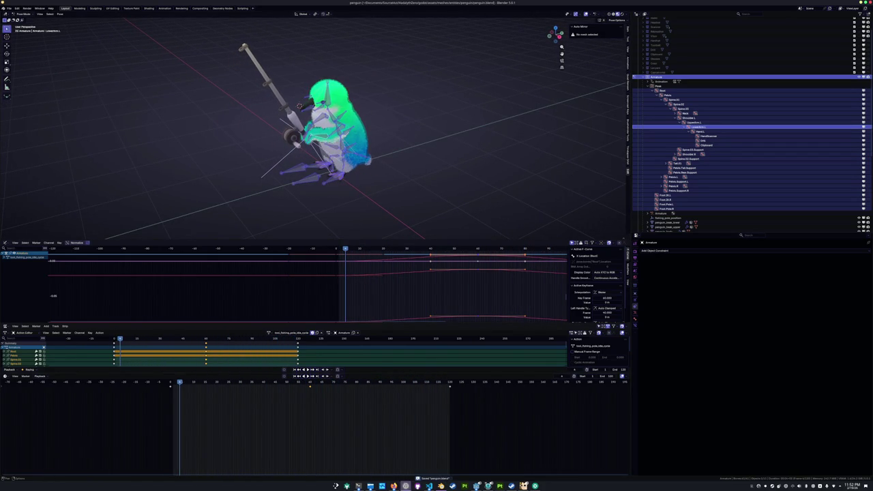
pyautogui.click(394, 485)
pyautogui.click(626, 318)
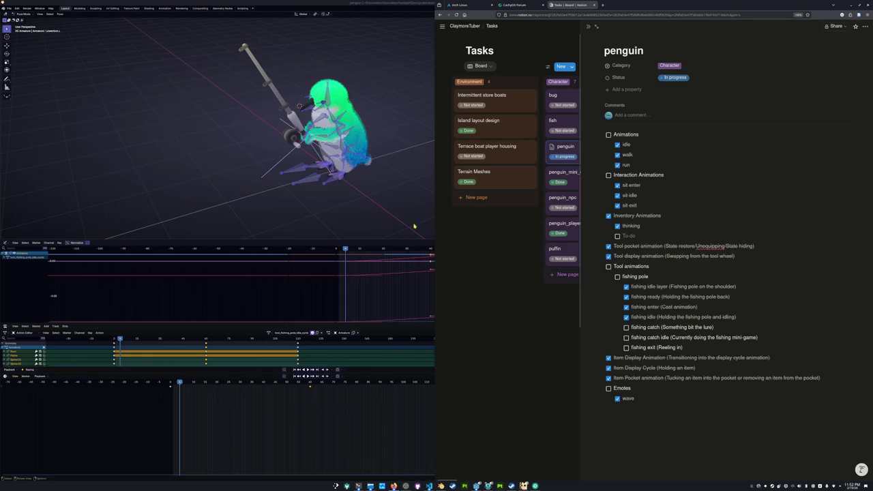
# Rearrange the windows so Blender fills the whole screen again
pyautogui.press('super+Up')
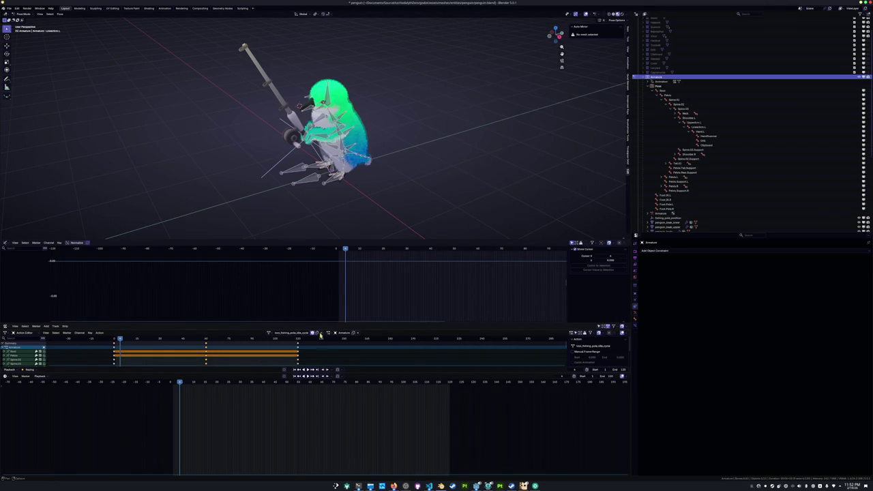
pyautogui.press('super+Left')
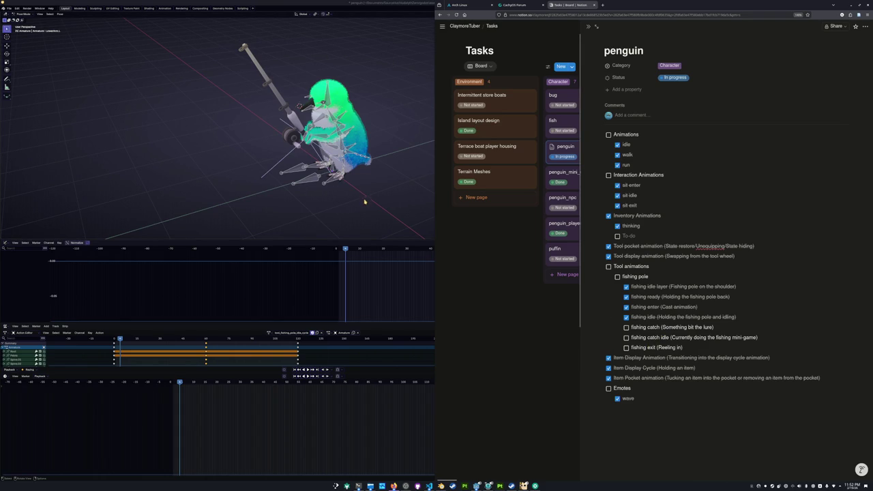
pyautogui.press('super+Up')
# Select all bones, rename the action to tool_fishing_pole_catch, and switch to the fishing game
pyautogui.press('a')
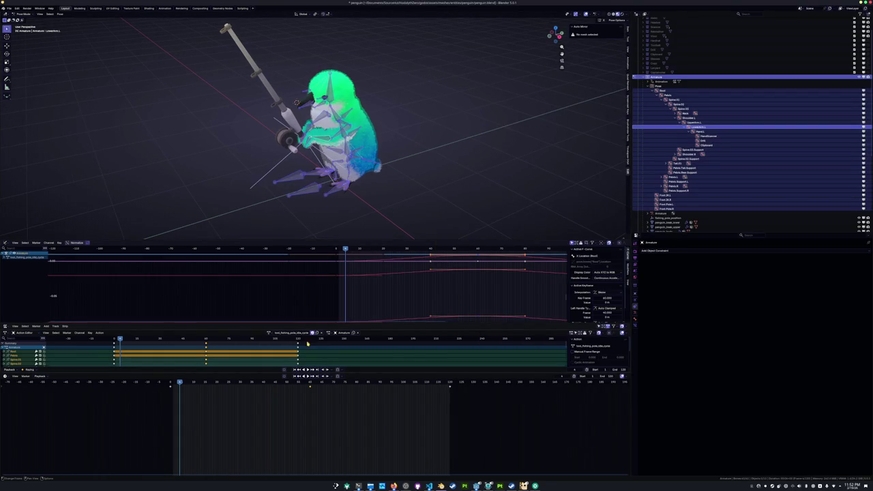
pyautogui.doubleClick(310, 333)
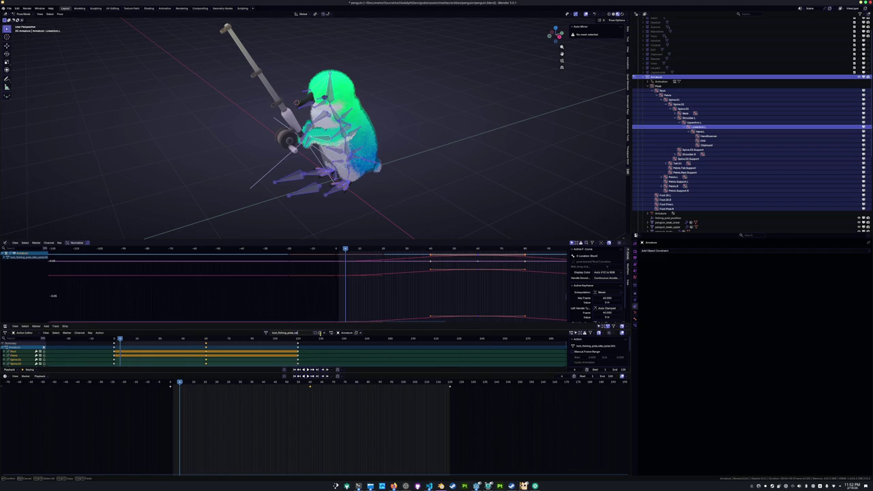
pyautogui.press('Return')
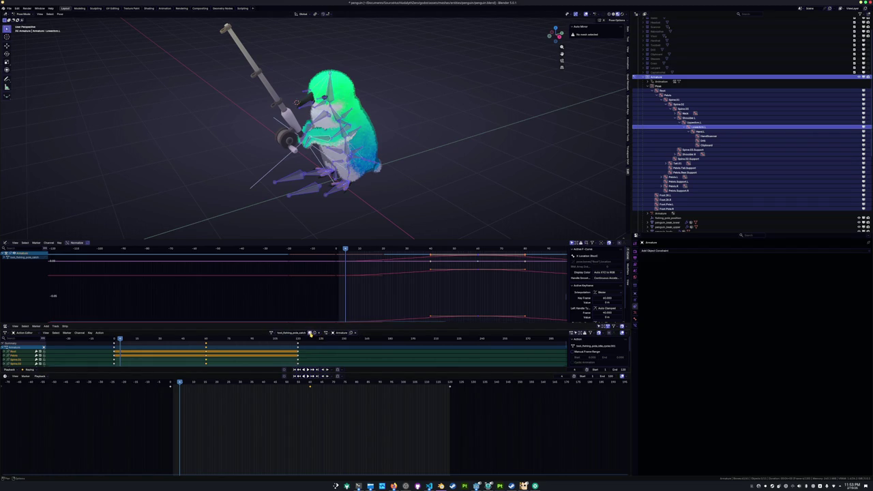
pyautogui.moveTo(297, 103); pyautogui.dragTo(297, 102, button='middle')
pyautogui.moveTo(488, 486)
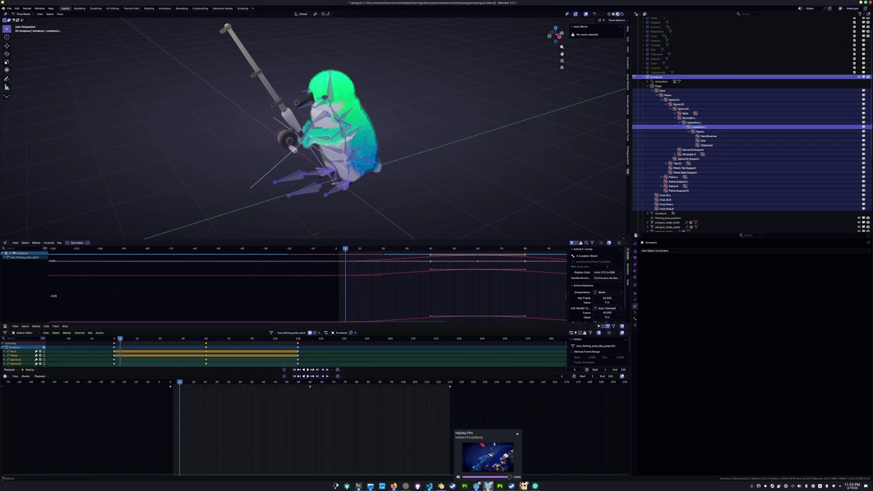
pyautogui.click(489, 457)
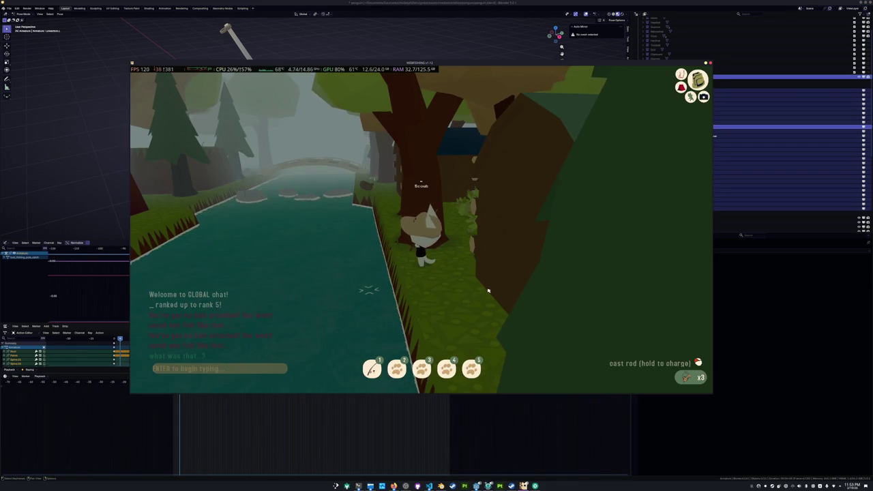
# Cast into the river, hook the bite to reel in a fish, and close the catch dialog
pyautogui.click(332, 308)
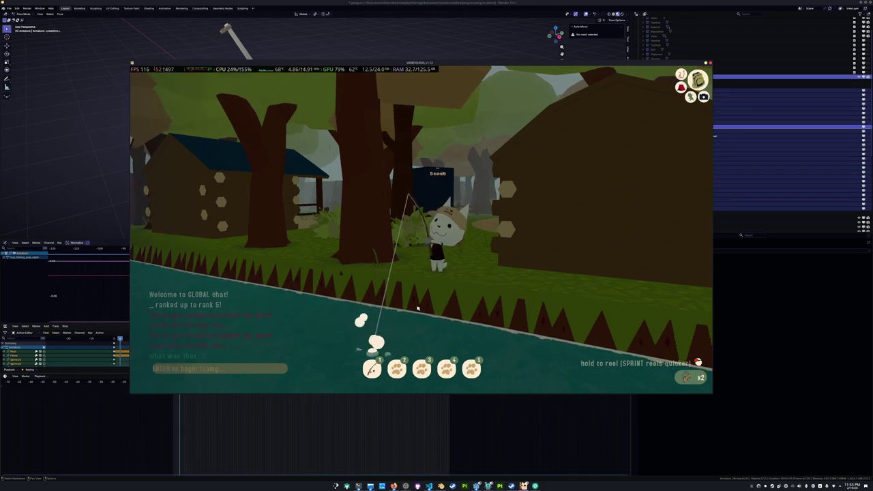
pyautogui.click(418, 309)
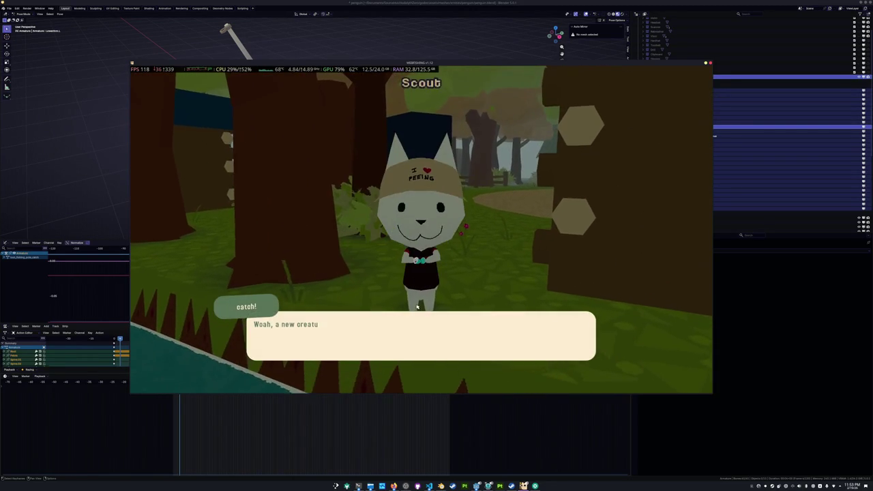
pyautogui.click(417, 307)
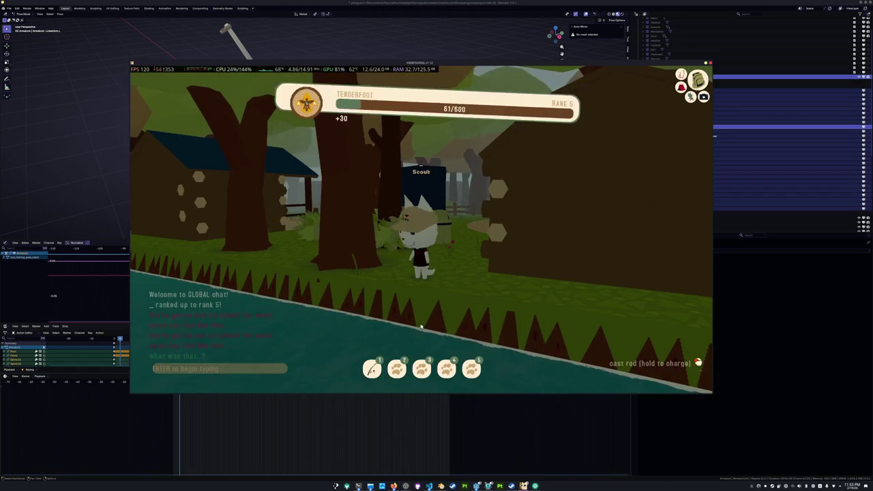
# Cast again, play an emote while waiting, reel in the second fish, and dismiss the message
pyautogui.click(440, 284)
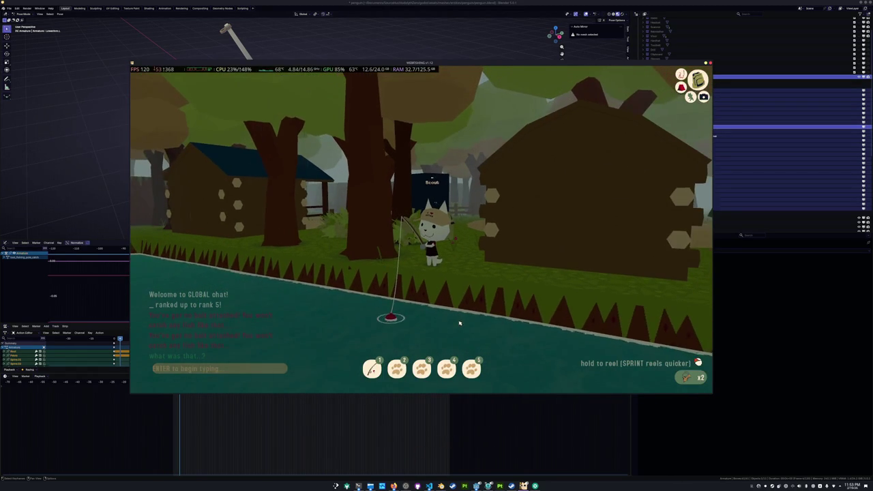
pyautogui.click(691, 97)
pyautogui.click(477, 218)
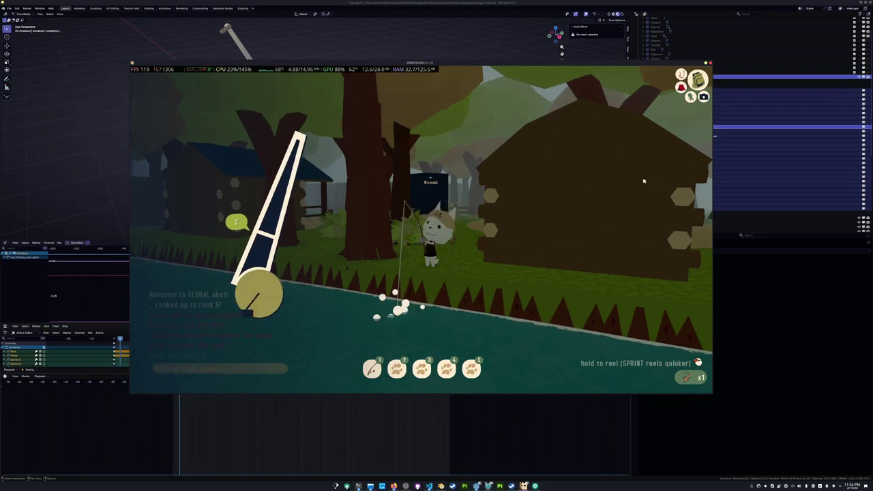
pyautogui.moveTo(643, 181); pyautogui.dragTo(619, 179)
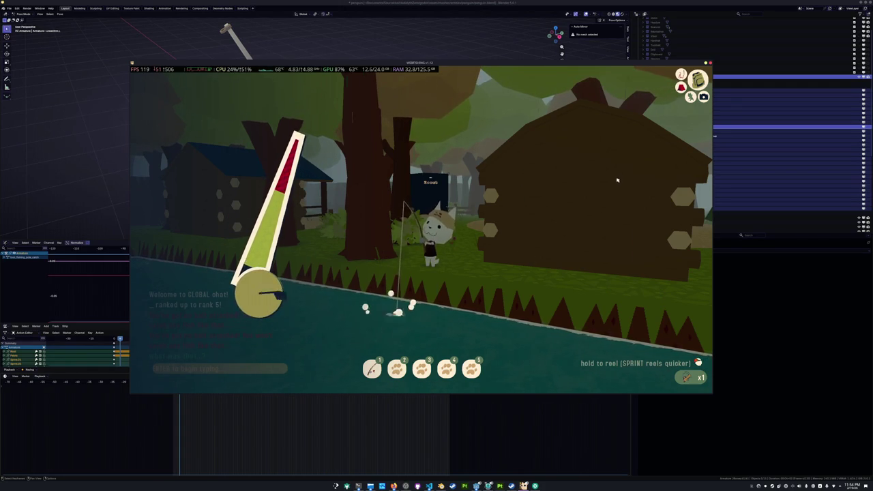
pyautogui.moveTo(618, 179)
pyautogui.mouseDown()
pyautogui.moveTo(616, 313)
pyautogui.moveTo(610, 134)
pyautogui.mouseUp()
pyautogui.click(494, 251)
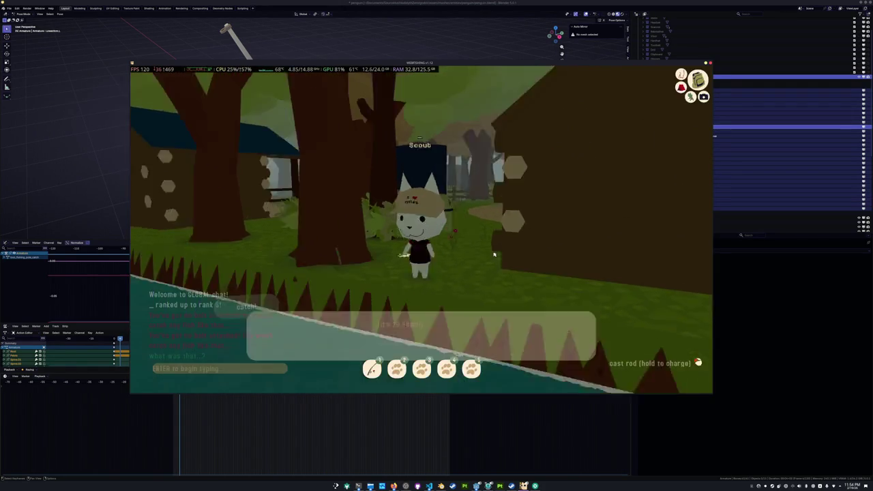
# Cast the line, play excited emotes while waiting, and reel the Crappie in to shore
pyautogui.click(521, 212)
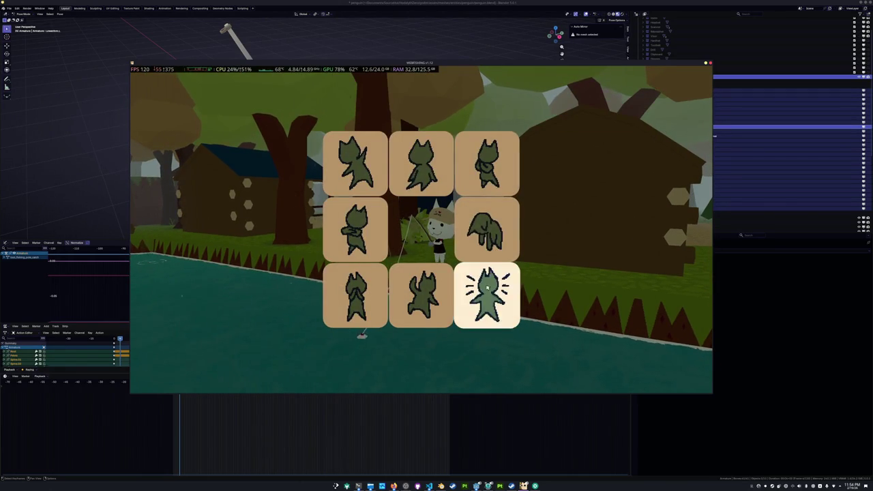
pyautogui.click(487, 293)
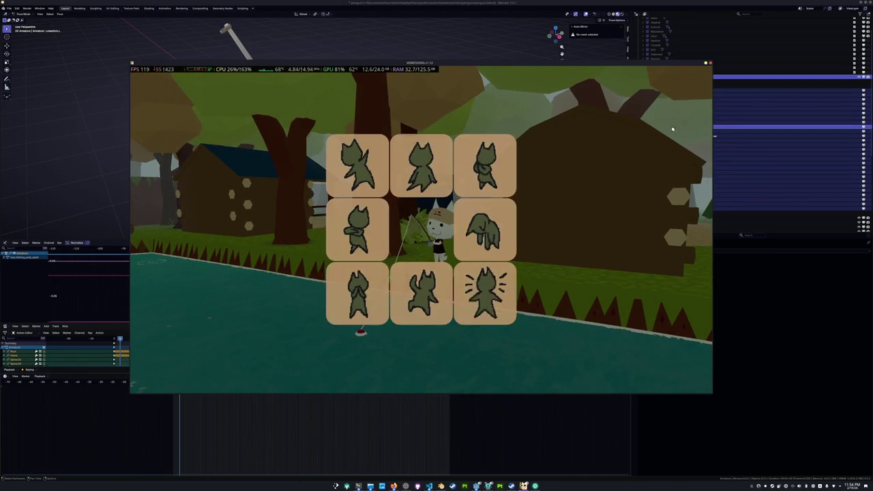
pyautogui.click(492, 308)
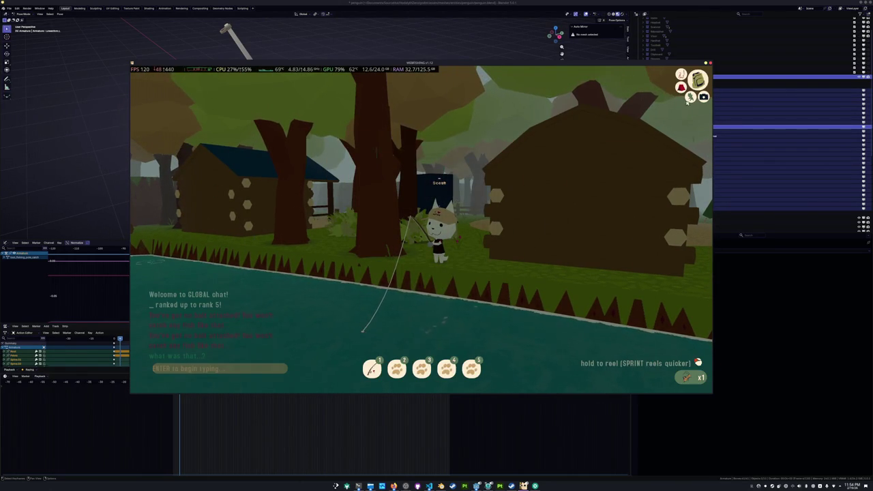
pyautogui.press('e')
pyautogui.click(487, 296)
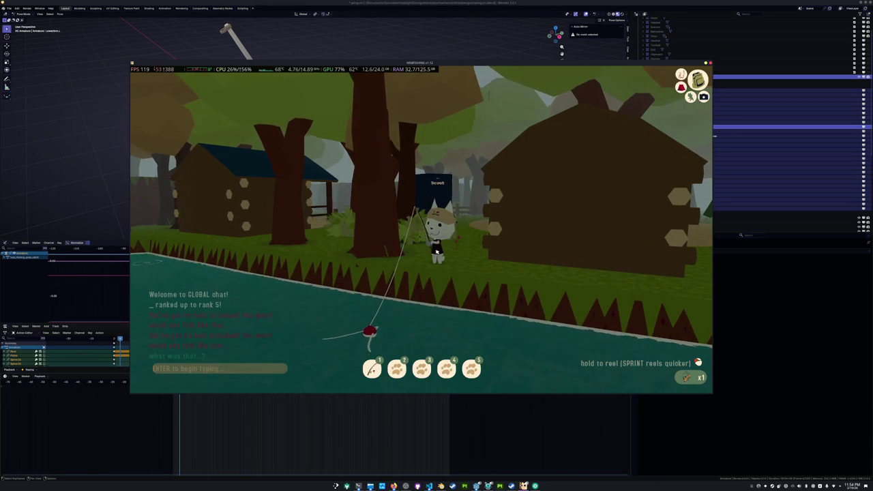
pyautogui.press('e')
pyautogui.click(497, 309)
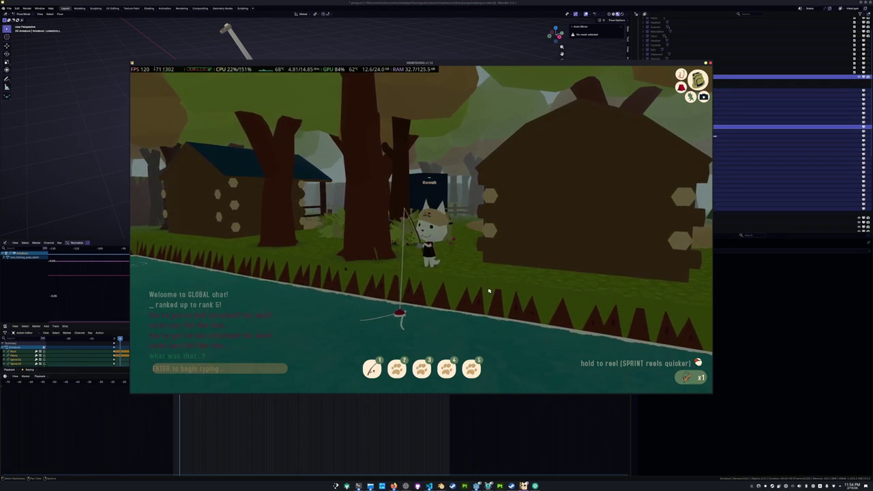
pyautogui.click(488, 291)
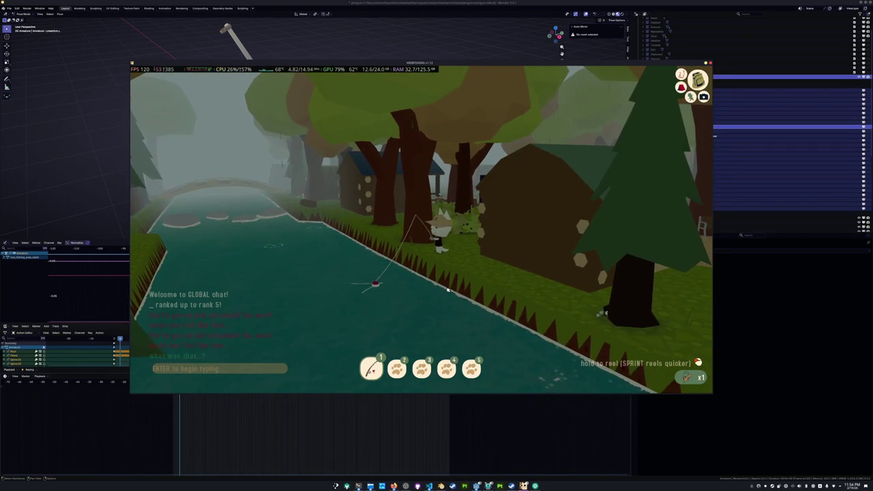
pyautogui.moveTo(448, 289); pyautogui.dragTo(428, 297)
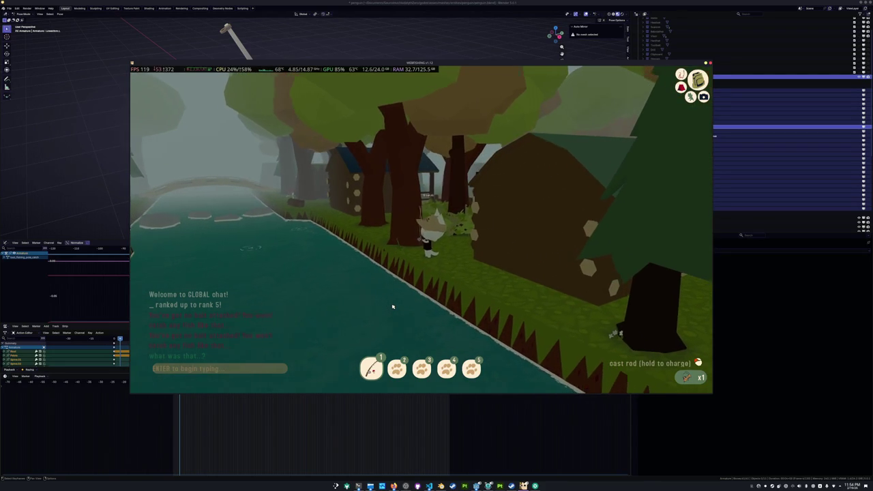
# Save penguin.blend in Blender, then return to the game and reel the line in
pyautogui.click(380, 426)
pyautogui.moveTo(382, 204); pyautogui.dragTo(321, 99, button='middle')
pyautogui.scroll(-3, 402, 177)
pyautogui.scroll(-1, 396, 170)
pyautogui.scroll(-1, 399, 176)
pyautogui.hotkey('ctrl', 's')
pyautogui.moveTo(398, 176); pyautogui.dragTo(399, 172, button='middle')
pyautogui.hotkey('alt', 'Tab')
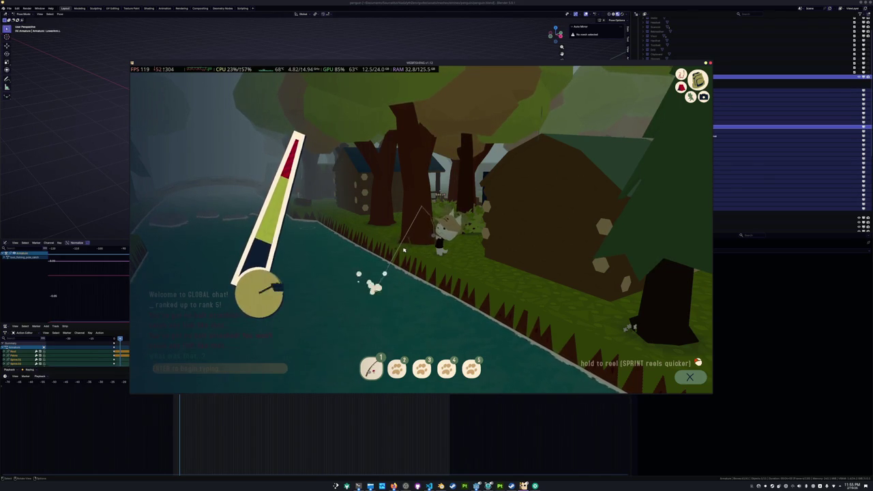
pyautogui.click(403, 252)
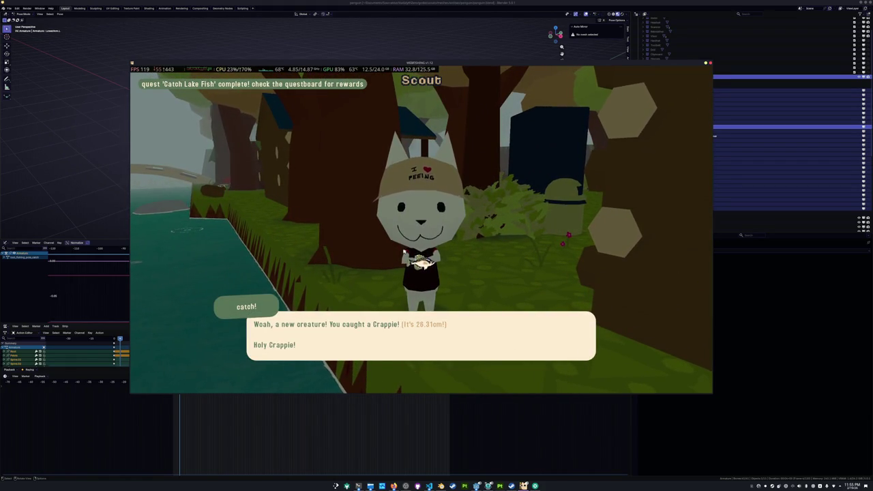
# Claim the lake fish quest reward at the notice board
pyautogui.click(403, 253)
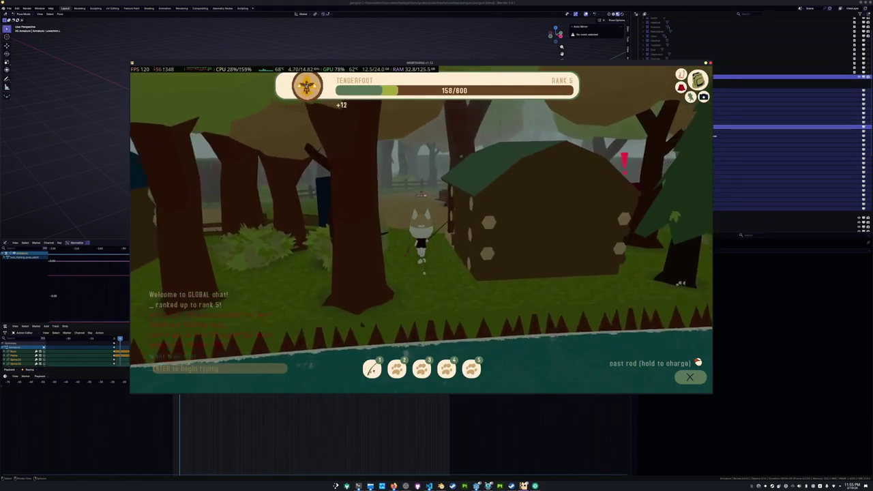
pyautogui.press('w')
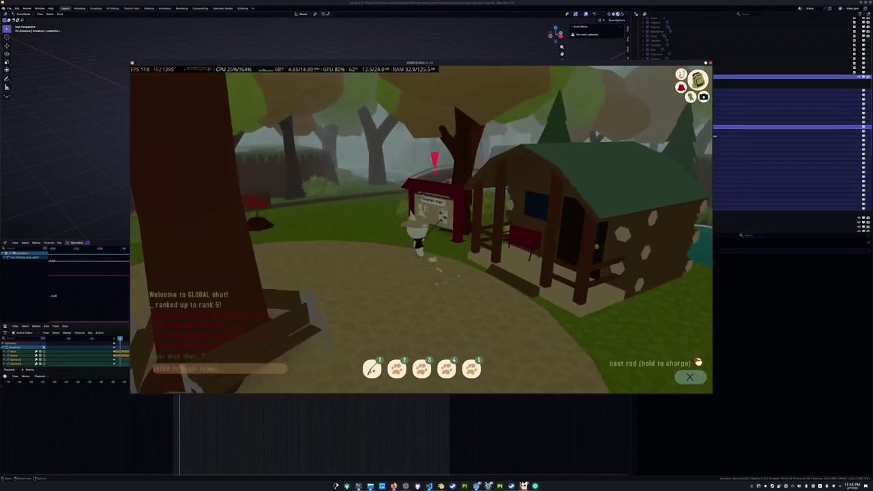
pyautogui.press('e')
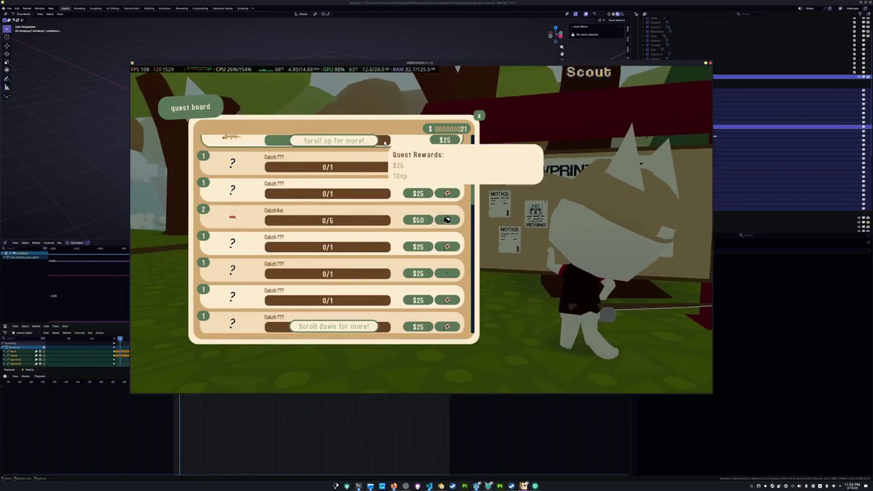
pyautogui.scroll(5, 387, 150)
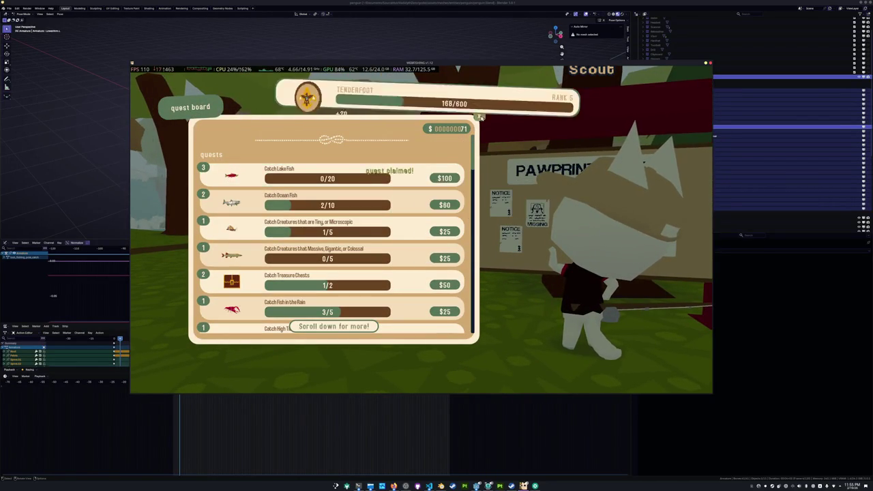
pyautogui.press('Escape')
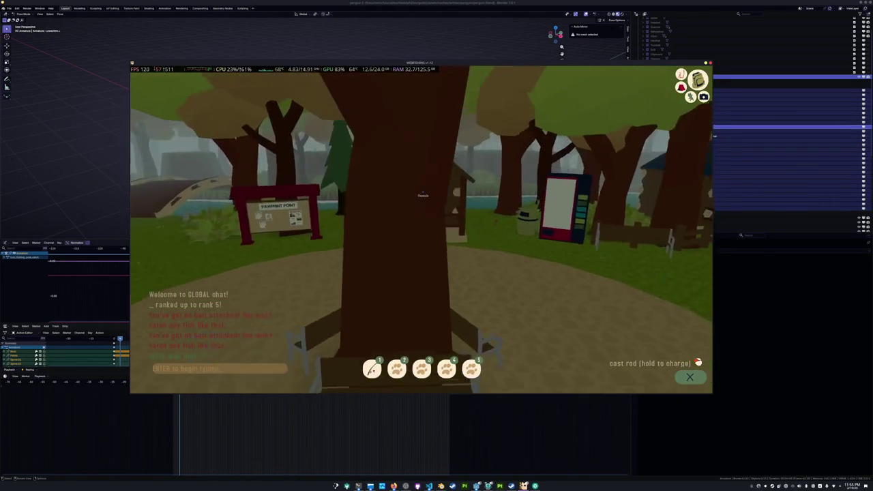
# Sell all the caught fish at the shop depot and refill the crickets and worms bait
pyautogui.press('e')
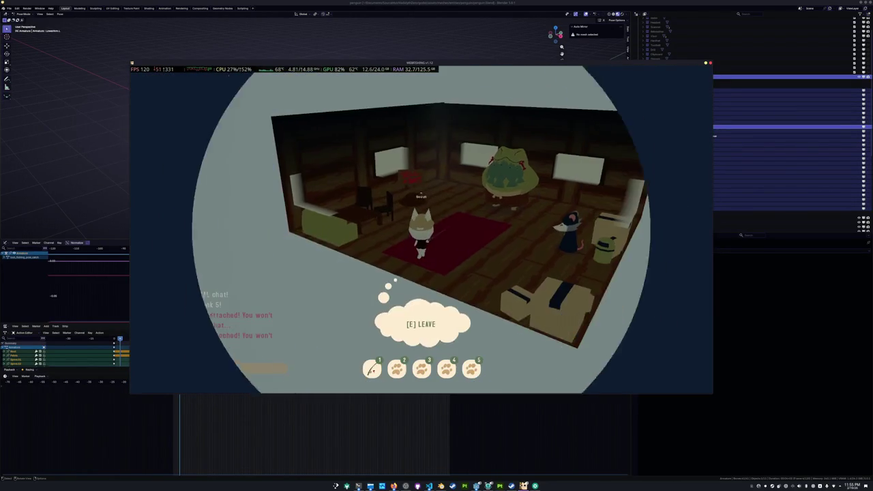
pyautogui.press('e')
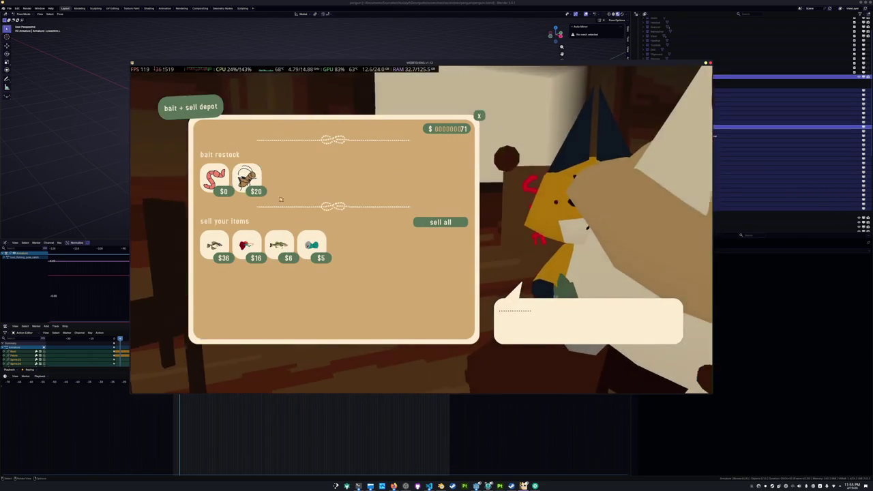
pyautogui.click(312, 244)
pyautogui.click(279, 244)
pyautogui.click(246, 244)
pyautogui.click(214, 244)
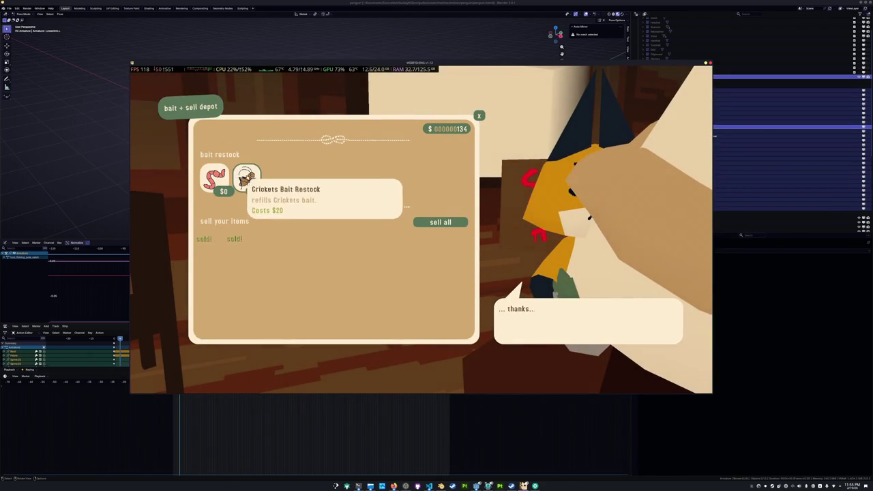
pyautogui.click(247, 179)
pyautogui.click(213, 178)
pyautogui.press('Escape')
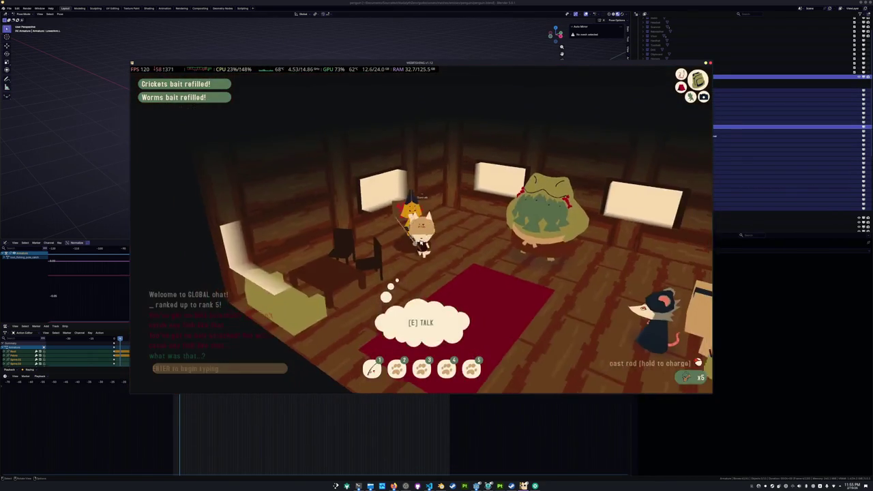
# Buy the Rod Power 1 upgrade for $100 and exit the building outside
pyautogui.press('e')
pyautogui.scroll(-5, 220, 210)
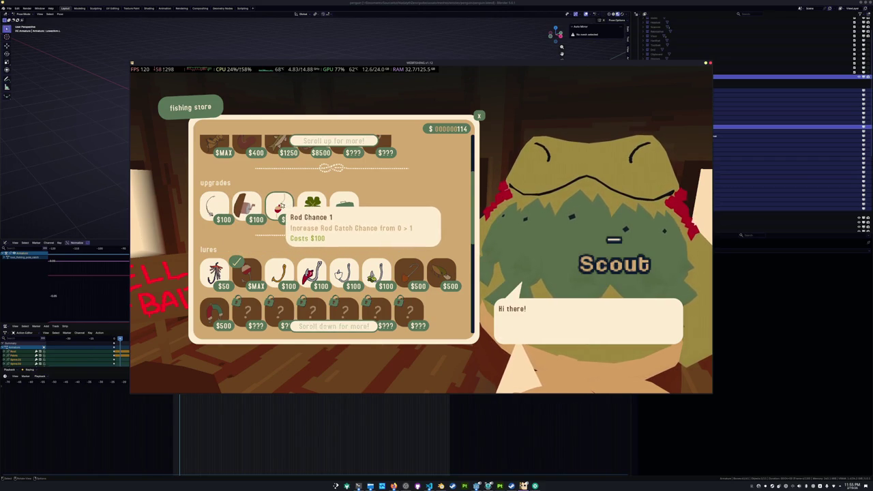
pyautogui.click(213, 210)
pyautogui.press('Escape')
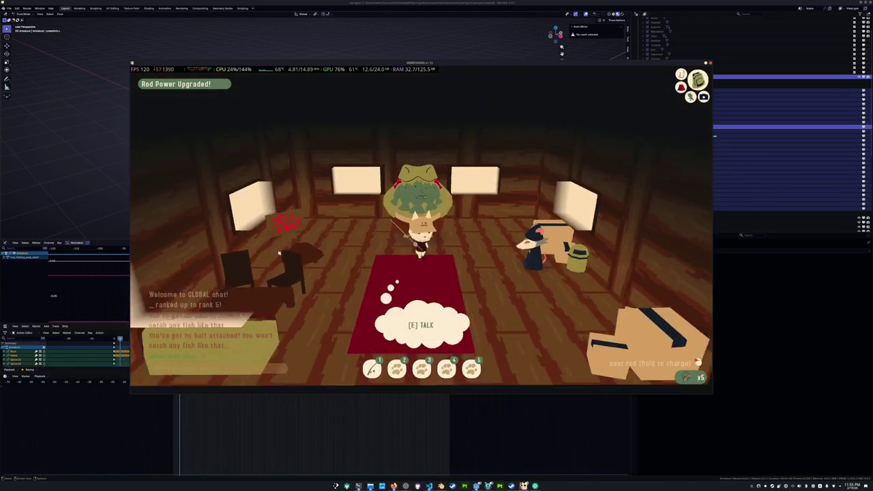
pyautogui.press('e')
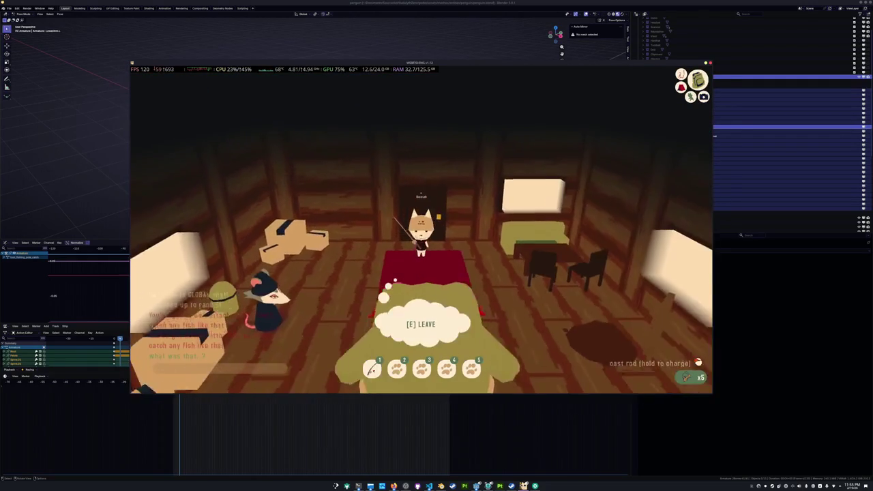
pyautogui.press('e')
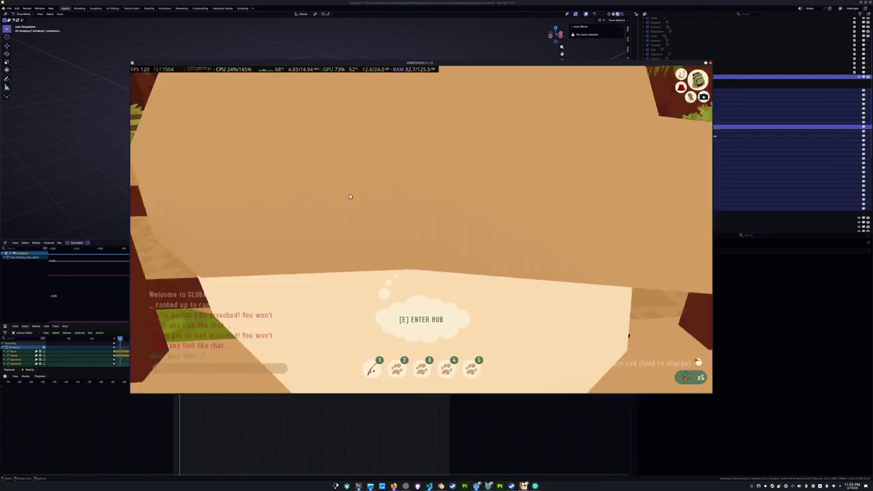
# Walk past the plaza bench and through the trees to the riverbank
pyautogui.press('w')
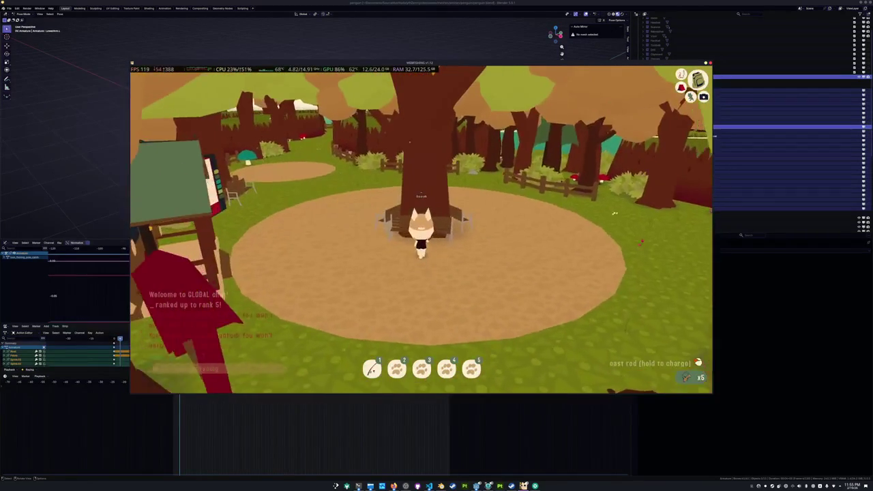
pyautogui.press('e')
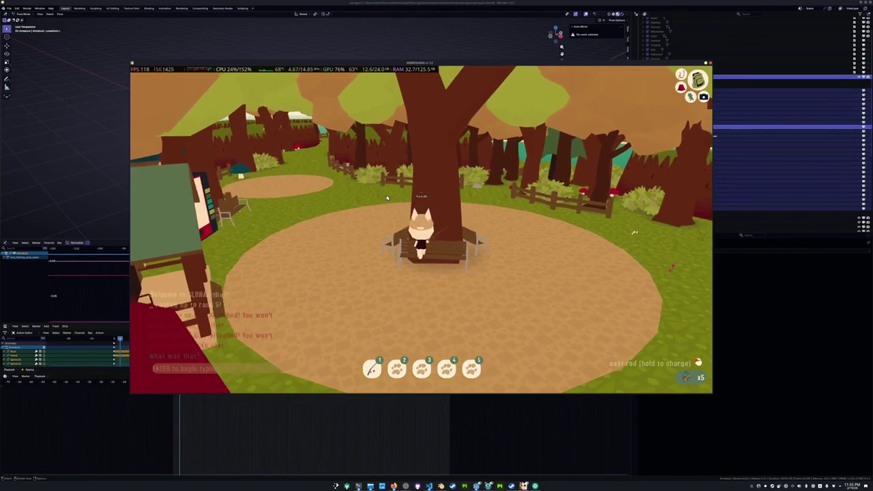
pyautogui.press('w')
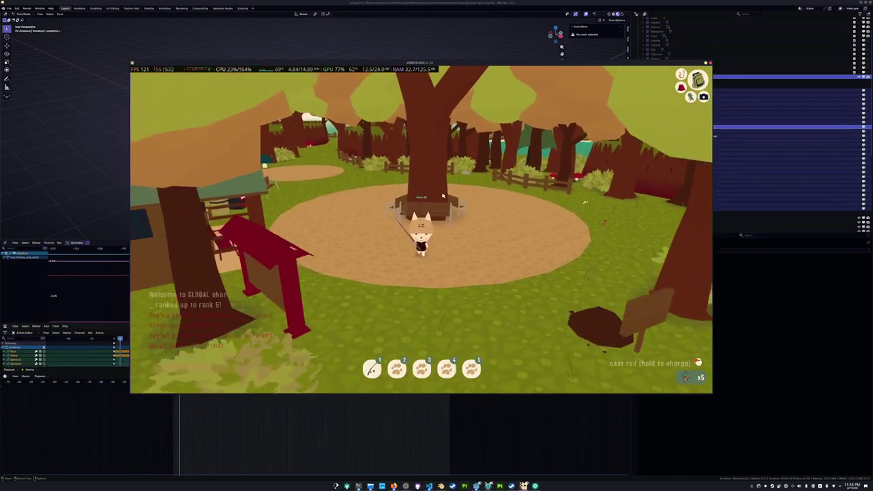
pyautogui.press('w')
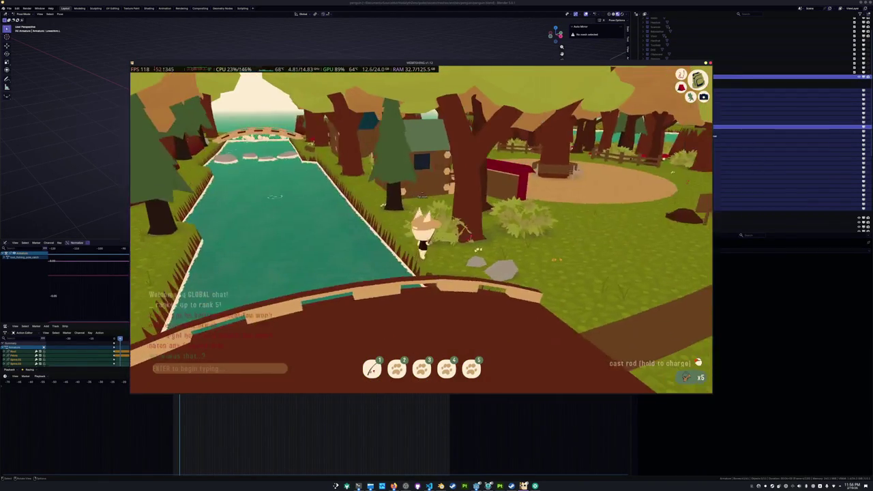
# Cast a test line into the river, reel it in, and bring up the browser windows
pyautogui.click(432, 201)
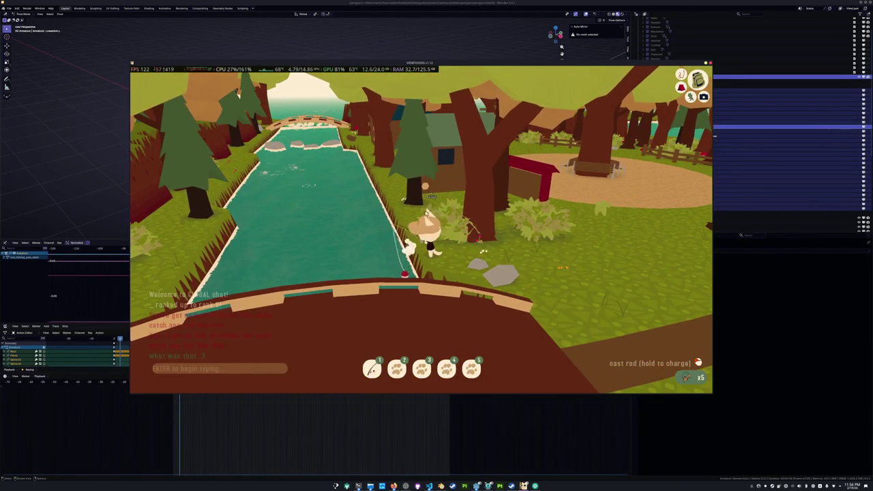
pyautogui.click(430, 196)
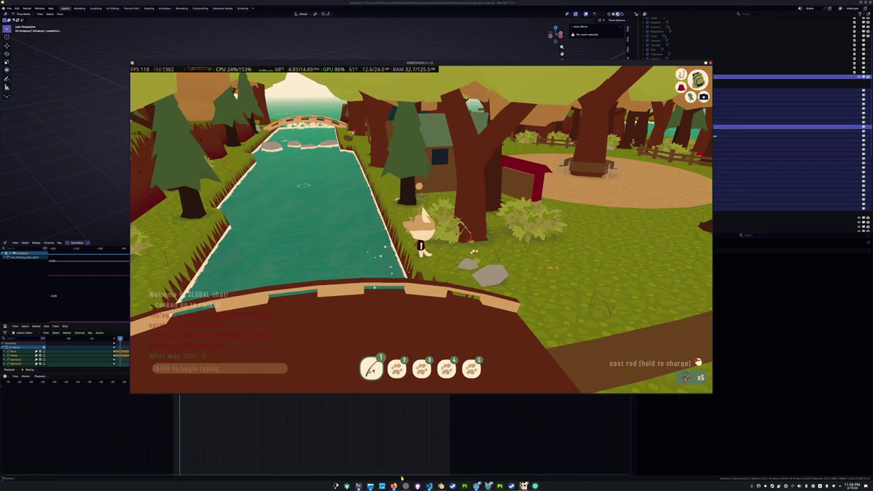
pyautogui.press('super+s')
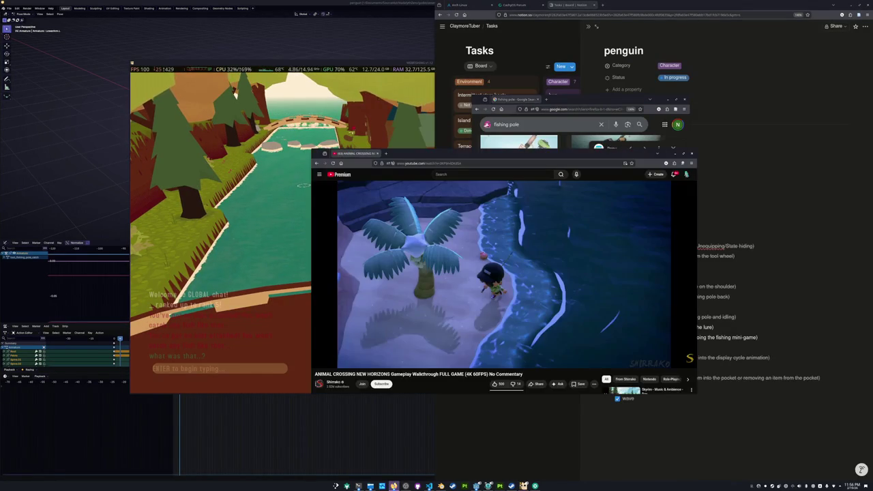
# Replay the Animal Crossing fishing clip, rewinding to pause on the bobber, then return to Blender
pyautogui.click(571, 336)
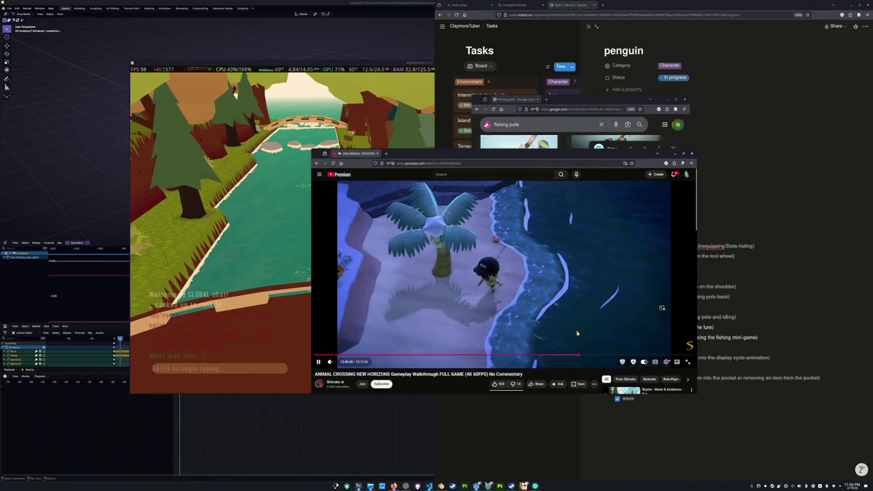
pyautogui.click(578, 333)
pyautogui.press('Left')
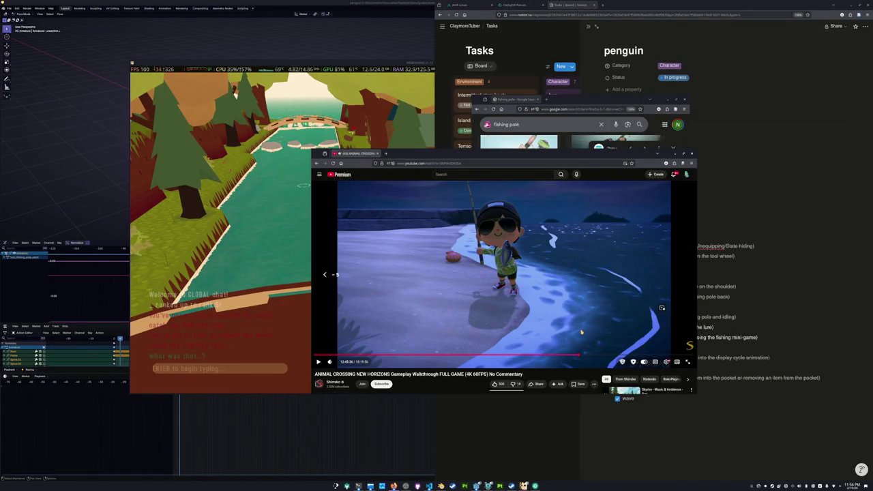
pyautogui.press('Left')
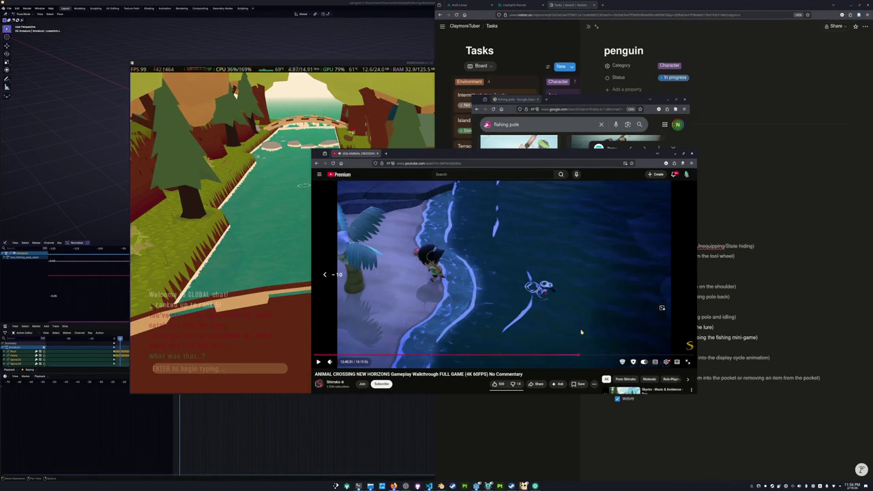
pyautogui.click(581, 332)
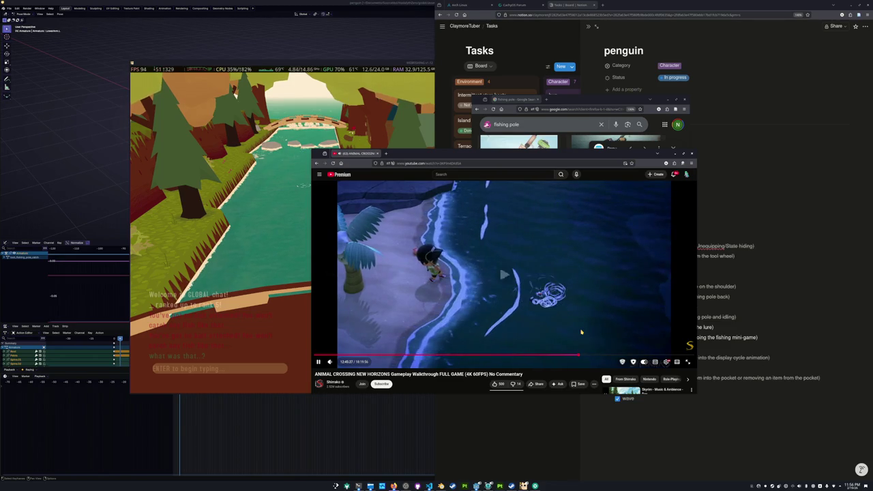
pyautogui.press('Left')
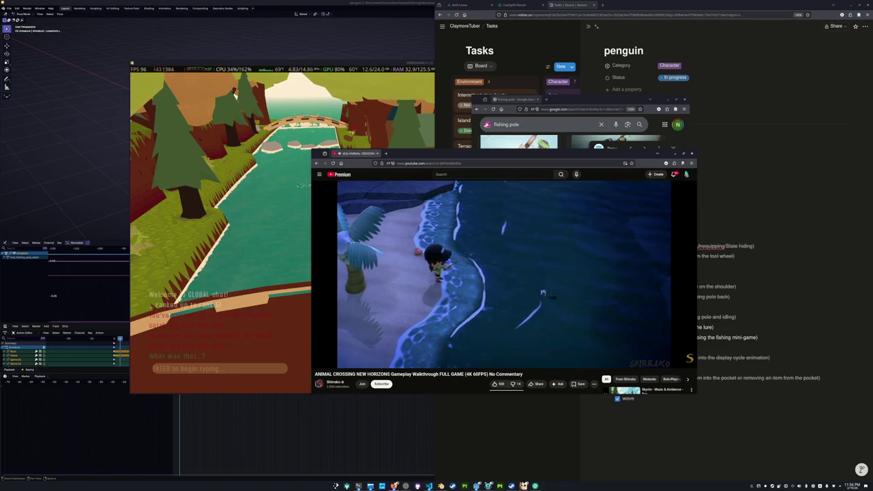
pyautogui.click(581, 332)
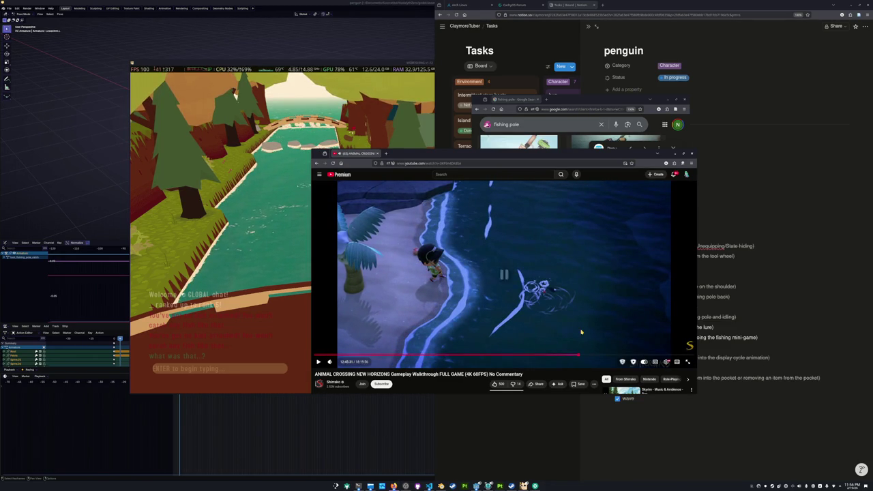
pyautogui.hotkey('alt', 'Tab')
pyautogui.scroll(2, 318, 198)
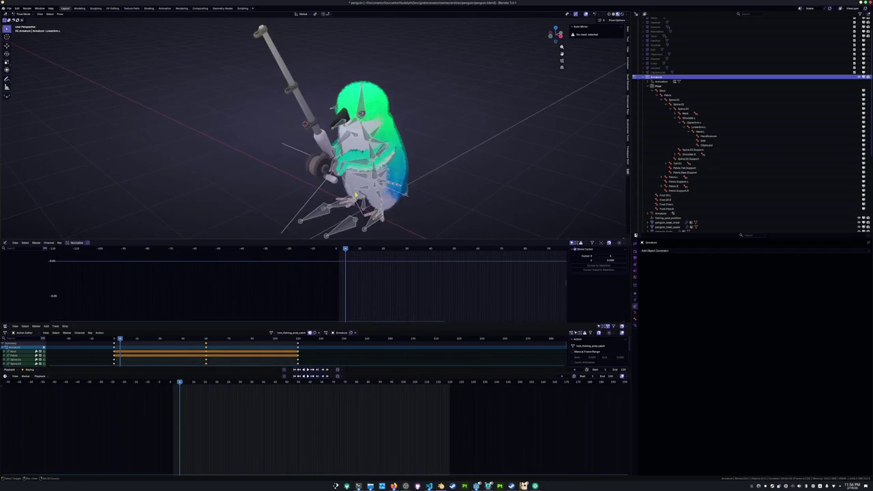
# From the side view, select all bones at frame 0 and delete every tool_fishing_pole_catch keyframe
pyautogui.scroll(2, 317, 199)
pyautogui.press('KP_3')
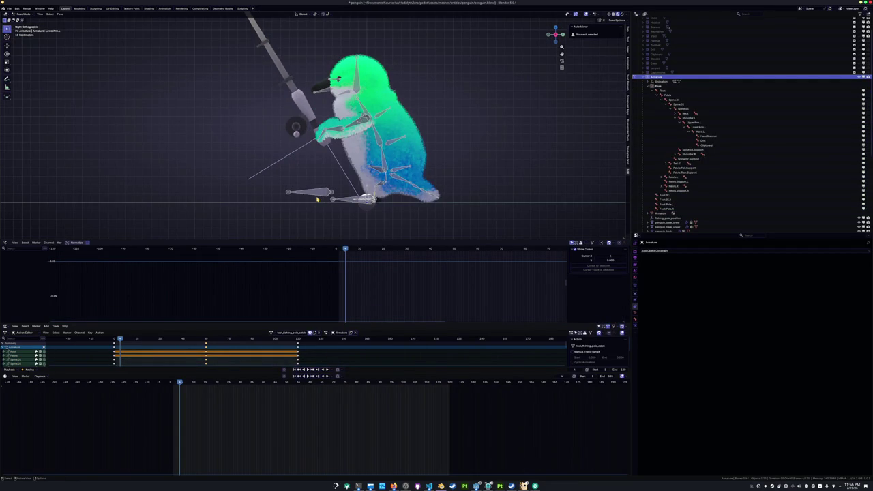
pyautogui.scroll(2, 312, 194)
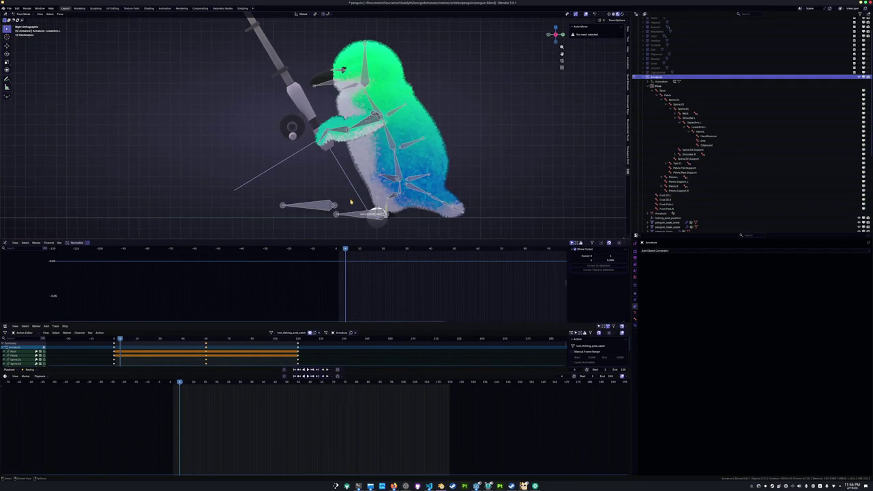
pyautogui.press('a')
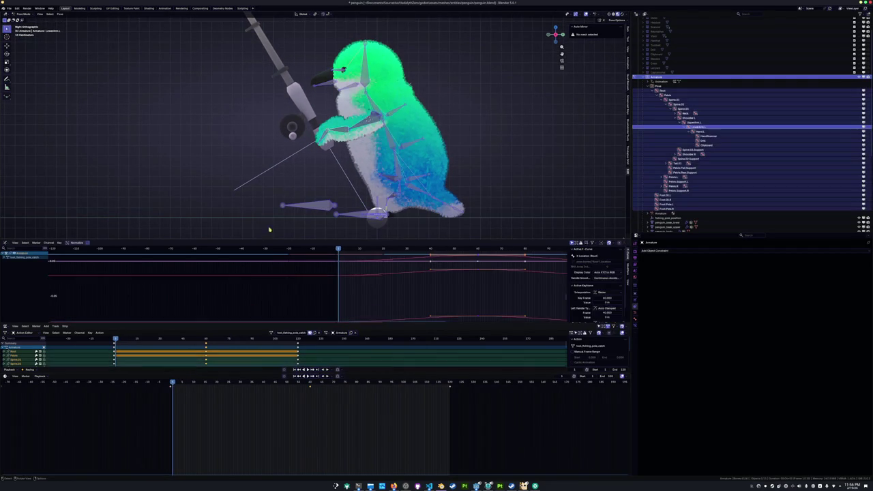
pyautogui.moveTo(168, 383); pyautogui.dragTo(170, 383)
pyautogui.press('x')
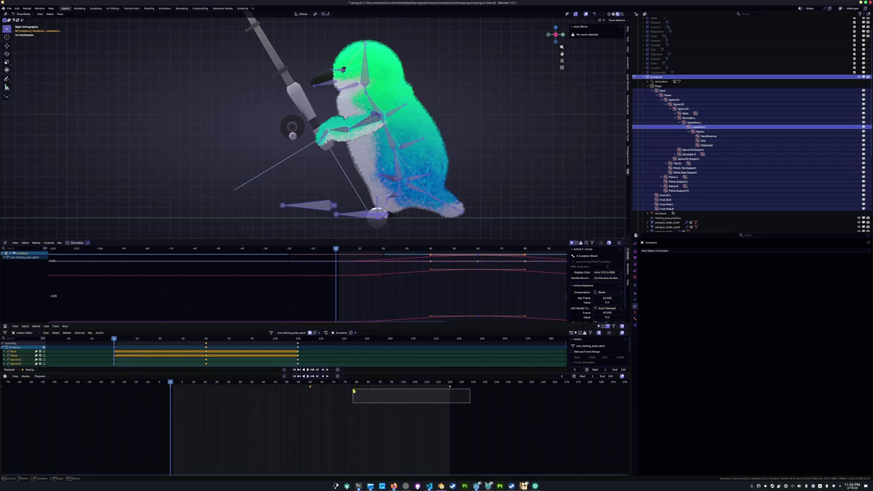
pyautogui.click(304, 385)
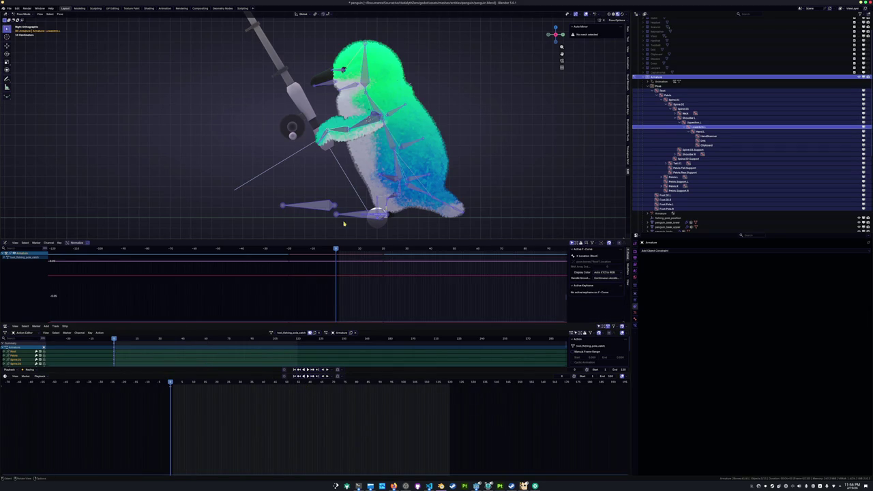
# Rotate Spine.01, the Pelvis and the next spine bone up to bend the penguin's body
pyautogui.click(400, 174)
pyautogui.scroll(2, 455, 173)
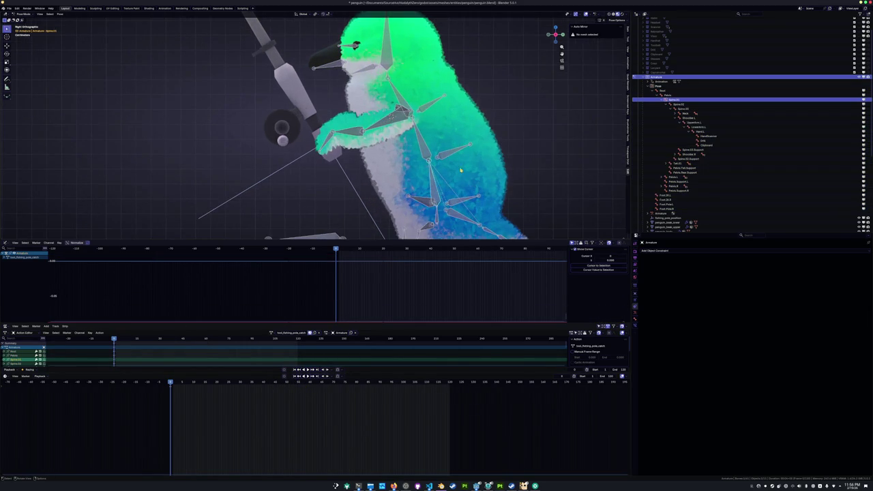
pyautogui.scroll(-2, 439, 208)
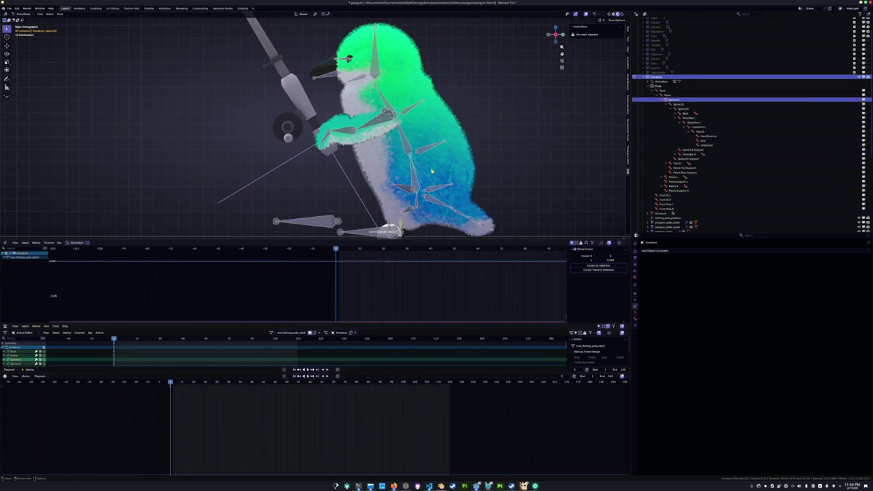
pyautogui.press('r')
pyautogui.click(431, 173)
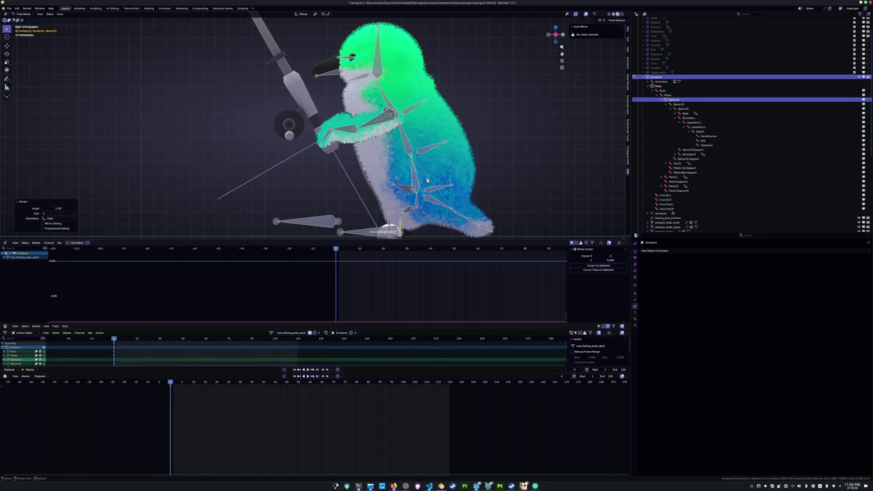
pyautogui.click(417, 204)
pyautogui.press('r')
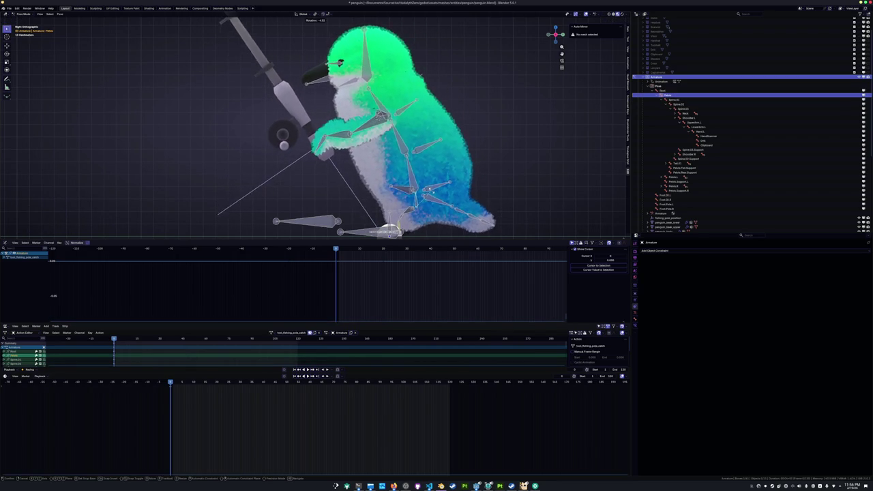
pyautogui.click(343, 165)
pyautogui.click(342, 165)
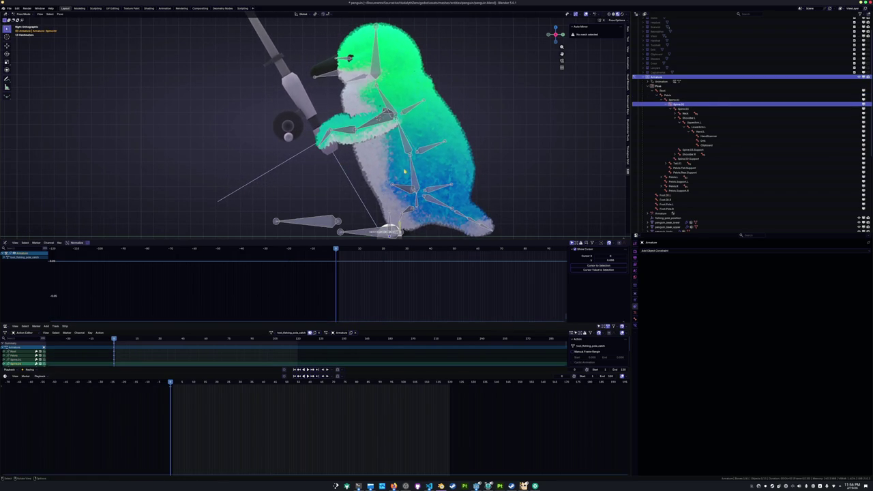
pyautogui.click(403, 170)
pyautogui.press('r')
pyautogui.click(407, 147)
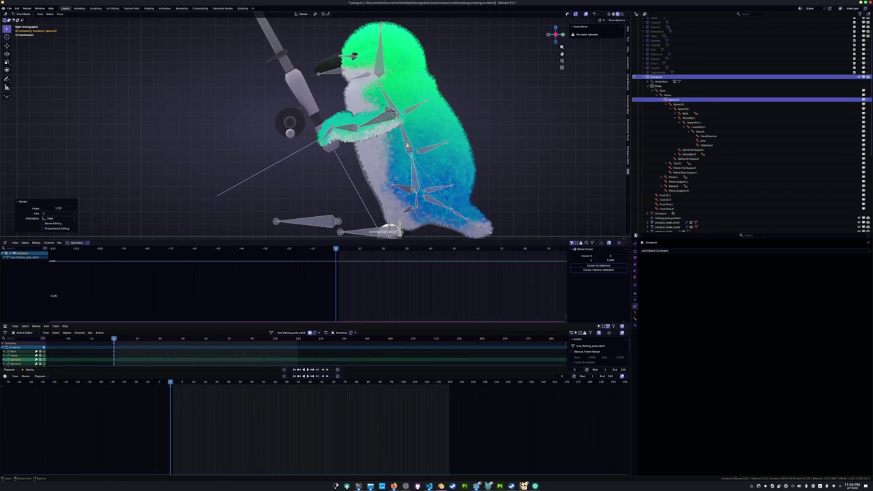
# Rotate Spine.02 and Spine.03 further to curve the upper body
pyautogui.click(397, 136)
pyautogui.press('r')
pyautogui.click(385, 136)
pyautogui.click(375, 95)
pyautogui.press('r')
pyautogui.click(346, 102)
pyautogui.scroll(-2, 327, 129)
pyautogui.press('r')
pyautogui.click(348, 109)
pyautogui.click(368, 120)
pyautogui.press('r')
pyautogui.click(373, 136)
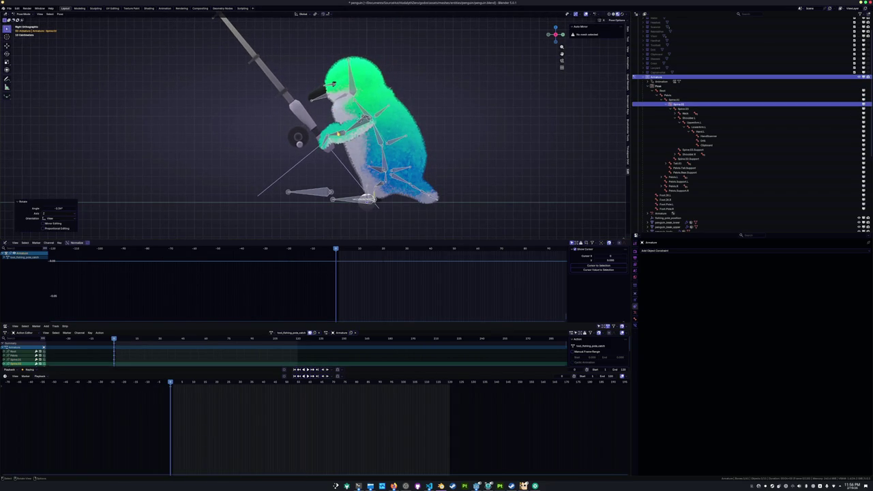
# Rotate the LowerArm.L bone to bring the fishing rod to a new angle
pyautogui.click(334, 137)
pyautogui.press('r')
pyautogui.click(306, 150)
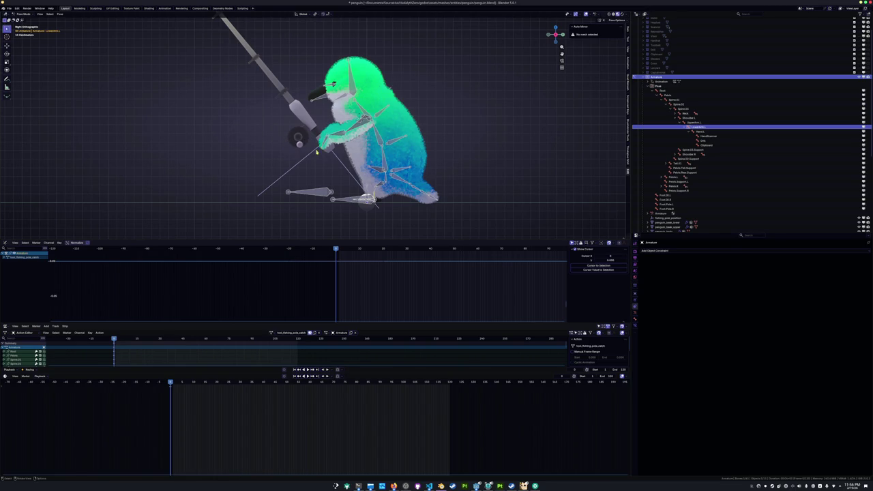
pyautogui.press('r')
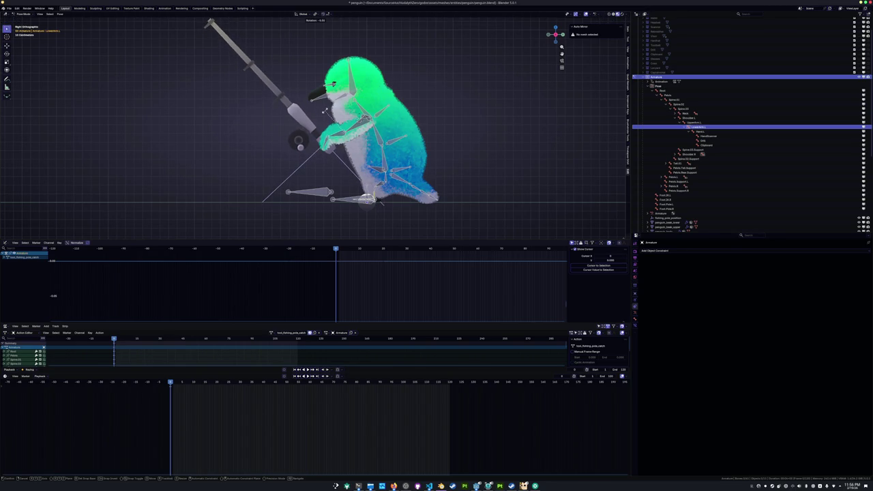
pyautogui.click(382, 202)
# Tilt the Head bone to a new angle, then select the eye bone
pyautogui.keyDown('shift'); pyautogui.moveTo(334, 83); pyautogui.dragTo(340, 107, button='middle'); pyautogui.keyUp('shift')
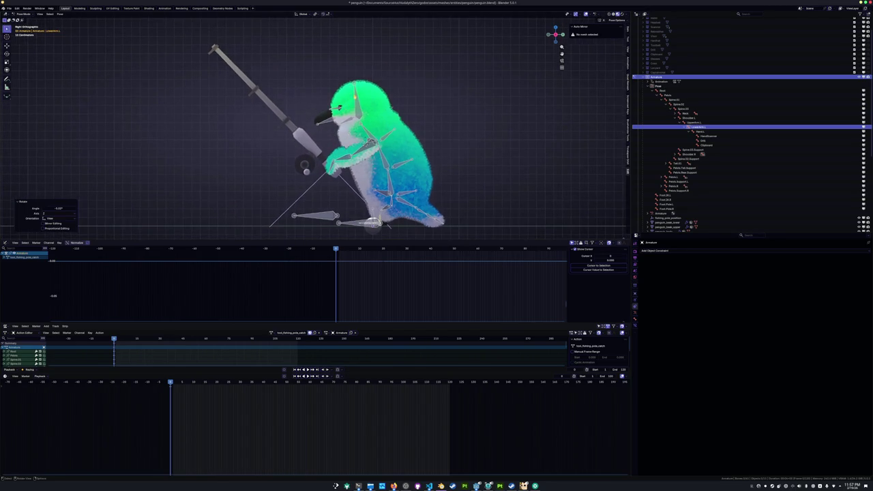
pyautogui.click(377, 104)
pyautogui.scroll(2, 313, 136)
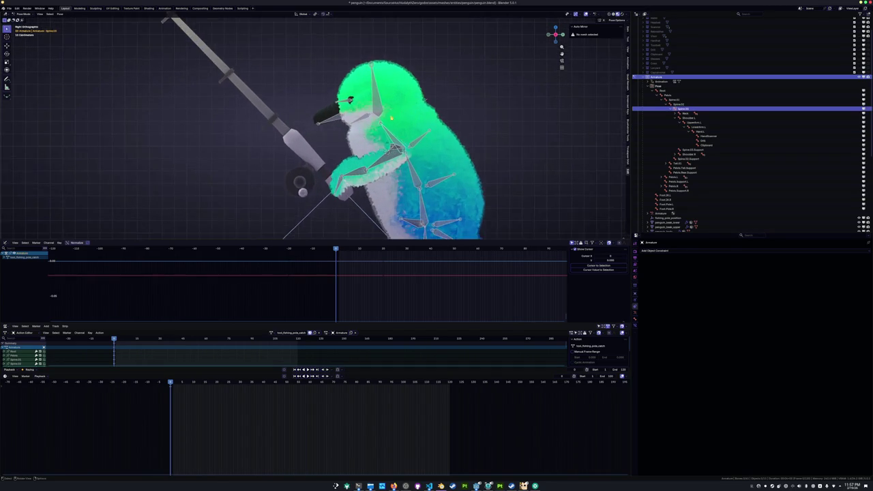
pyautogui.scroll(1, 314, 136)
pyautogui.press('r')
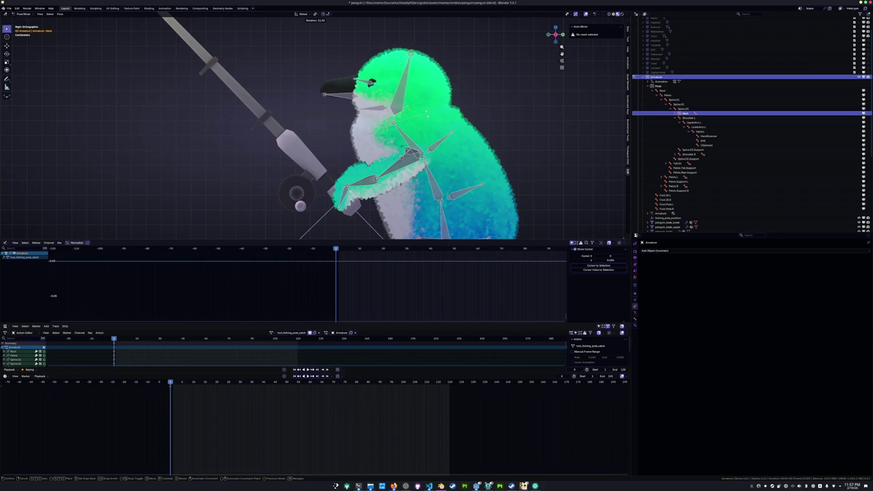
pyautogui.click(427, 115)
pyautogui.click(425, 95)
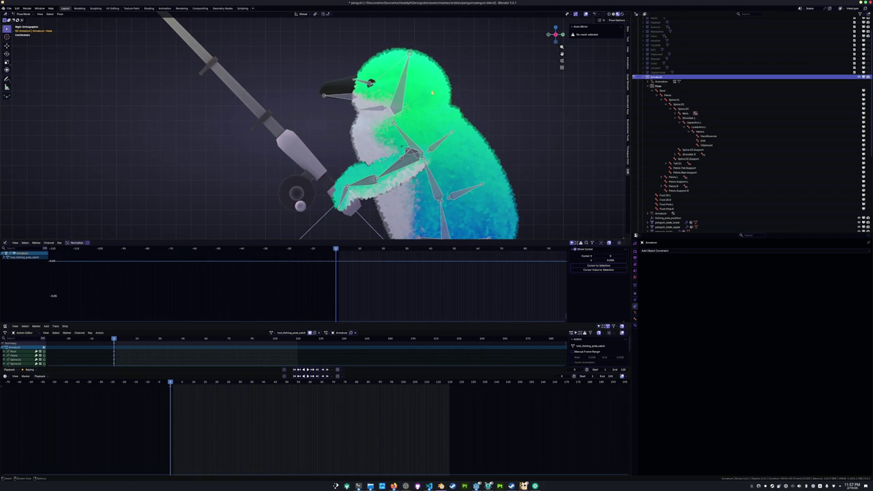
pyautogui.click(372, 82)
pyautogui.moveTo(372, 83); pyautogui.dragTo(371, 107, button='middle')
pyautogui.click(371, 107)
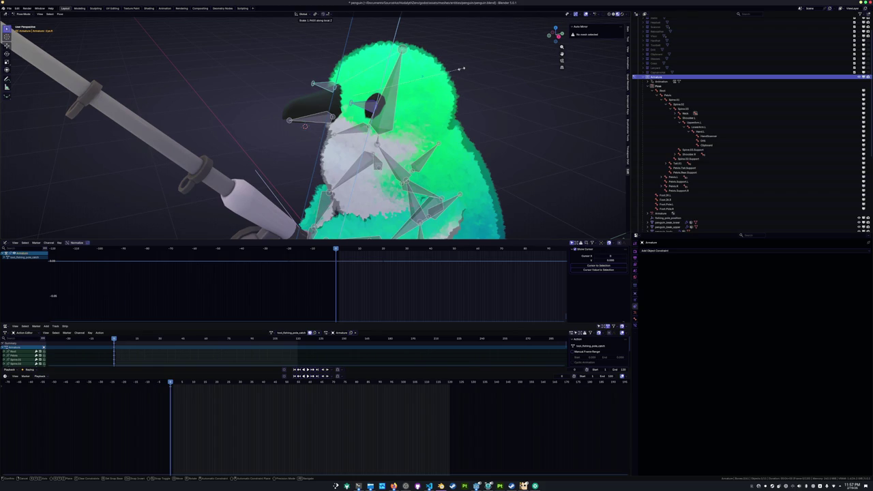
# Scale the eye bone along its local axis, checking the eye's new shape from several angles
pyautogui.click(461, 69)
pyautogui.moveTo(461, 69)
pyautogui.mouseDown(button='middle')
pyautogui.moveTo(381, 96)
pyautogui.moveTo(437, 99)
pyautogui.mouseUp(button='middle')
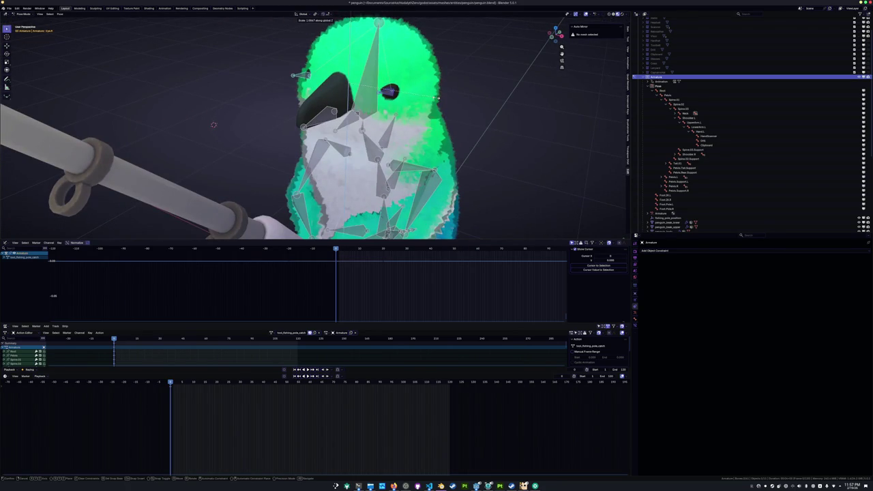
pyautogui.click(540, 54)
pyautogui.moveTo(460, 120); pyautogui.dragTo(433, 178, button='middle')
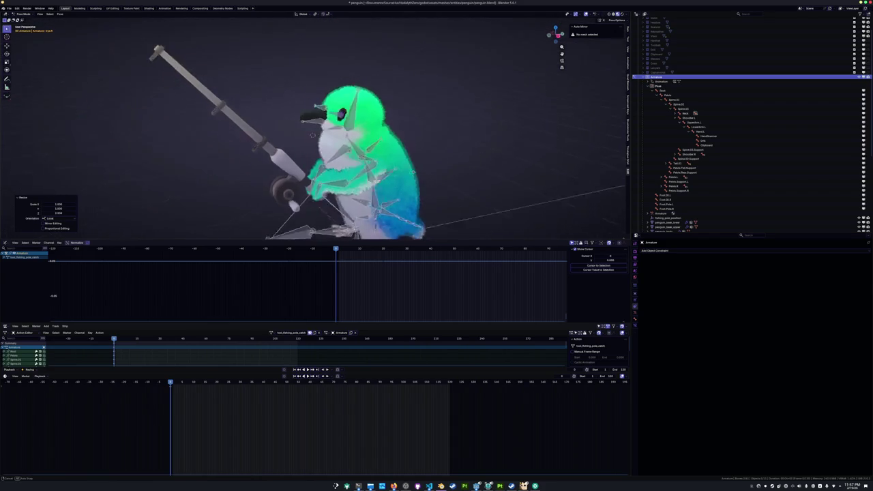
pyautogui.scroll(4, 437, 163)
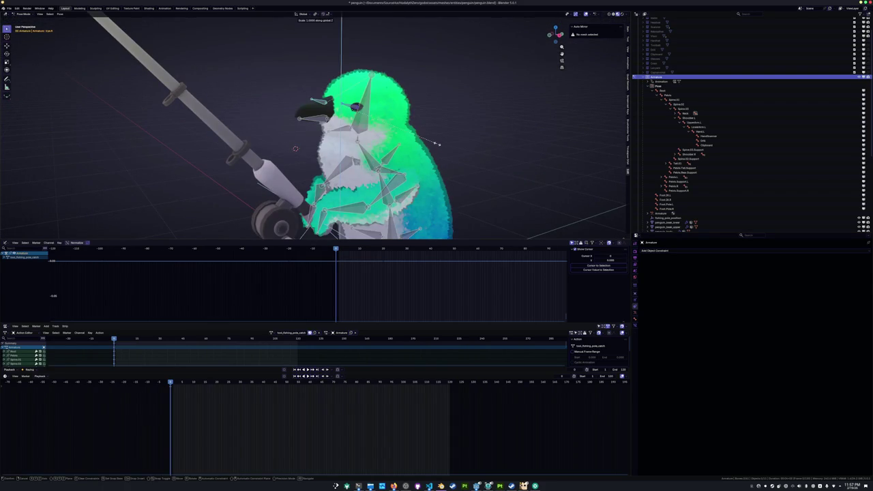
pyautogui.click(525, 114)
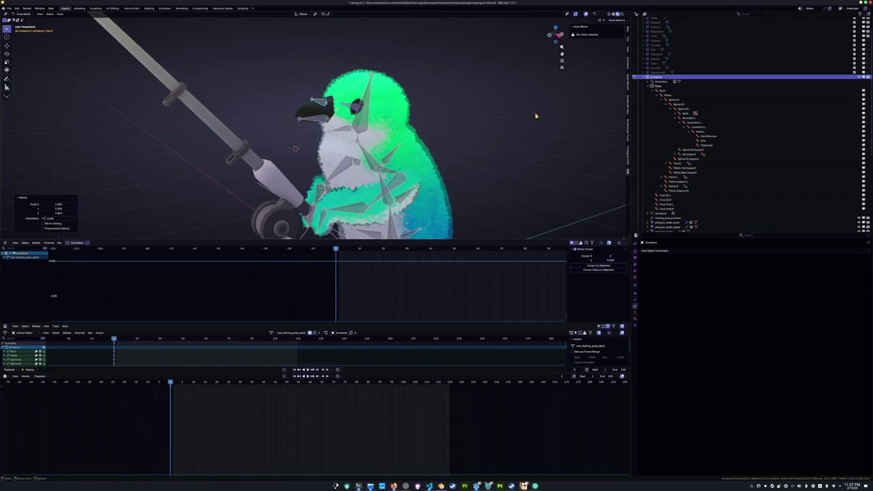
pyautogui.scroll(-5, 536, 116)
pyautogui.scroll(2, 443, 156)
pyautogui.scroll(2, 434, 164)
pyautogui.moveTo(434, 165); pyautogui.dragTo(407, 169, button='middle')
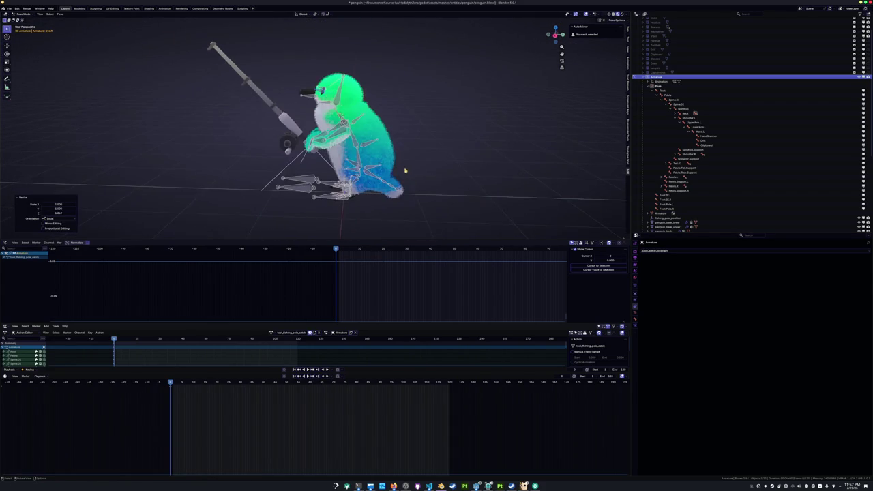
pyautogui.press('KP_3')
# Paste the saved catch pose onto all bones at a later frame and keyframe it
pyautogui.press('a')
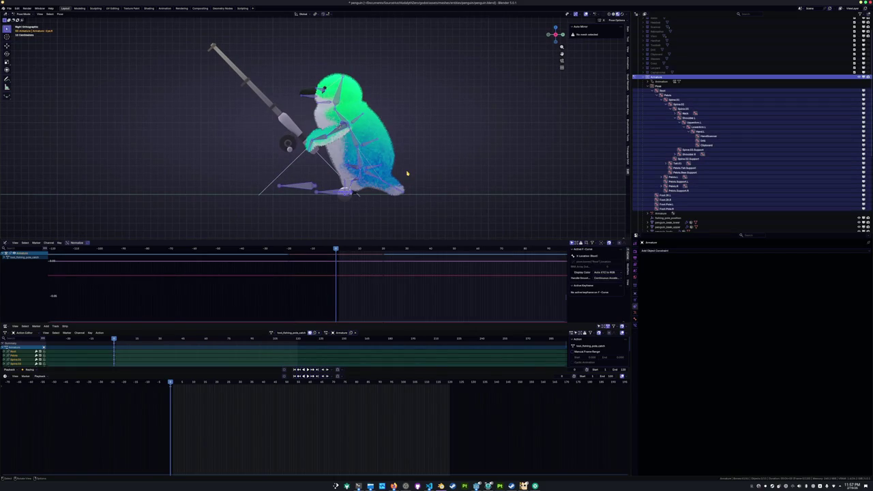
pyautogui.click(180, 384)
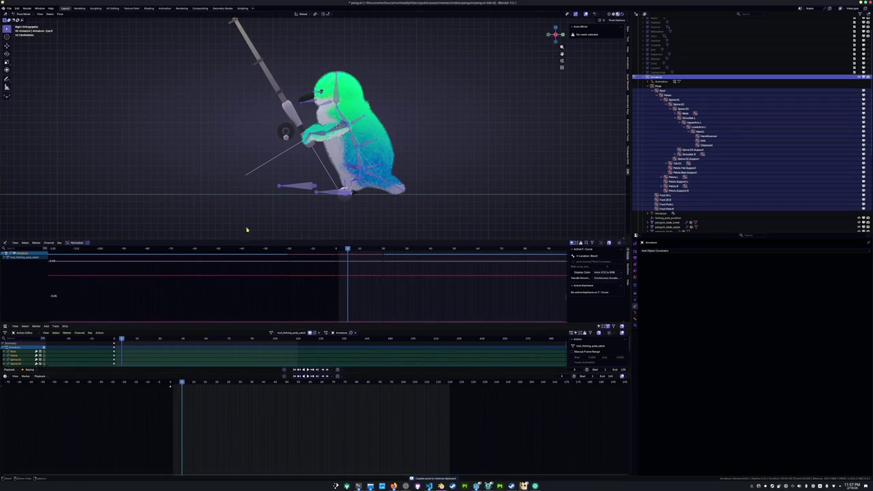
pyautogui.hotkey('ctrl', 'v')
pyautogui.press('i')
# Play the catch action in perspective, scrubbing back to frame 0 and replaying it
pyautogui.moveTo(251, 197); pyautogui.dragTo(234, 229, button='middle')
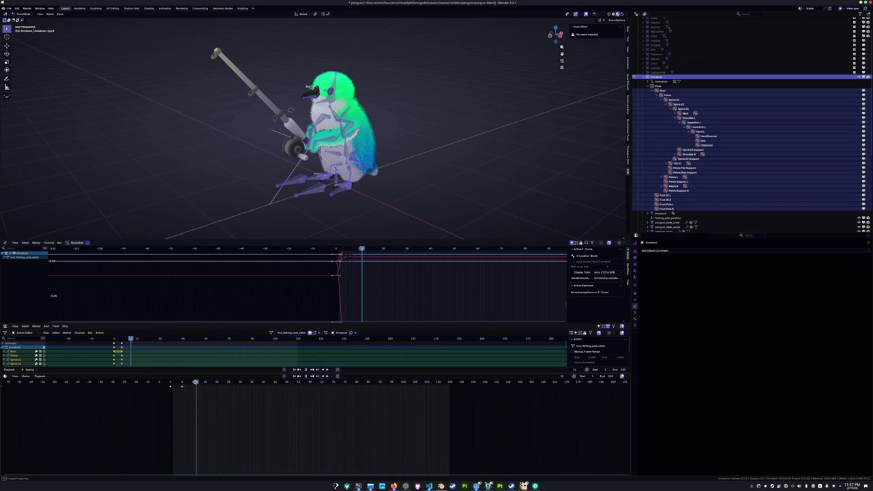
pyautogui.keyDown('alt'); pyautogui.scroll(1, 195, 386); pyautogui.keyUp('alt')
pyautogui.keyDown('alt'); pyautogui.scroll(9, 196, 386); pyautogui.keyUp('alt')
pyautogui.keyDown('alt'); pyautogui.scroll(4, 191, 389); pyautogui.keyUp('alt')
pyautogui.keyDown('alt'); pyautogui.scroll(-19, 182, 396); pyautogui.keyUp('alt')
pyautogui.keyDown('alt'); pyautogui.scroll(-5, 182, 395); pyautogui.keyUp('alt')
pyautogui.keyDown('alt'); pyautogui.scroll(15, 182, 395); pyautogui.keyUp('alt')
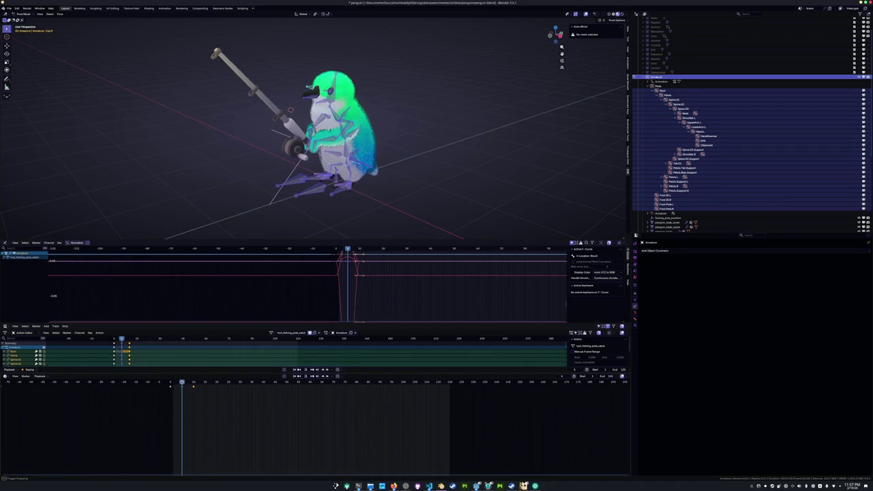
pyautogui.press('space')
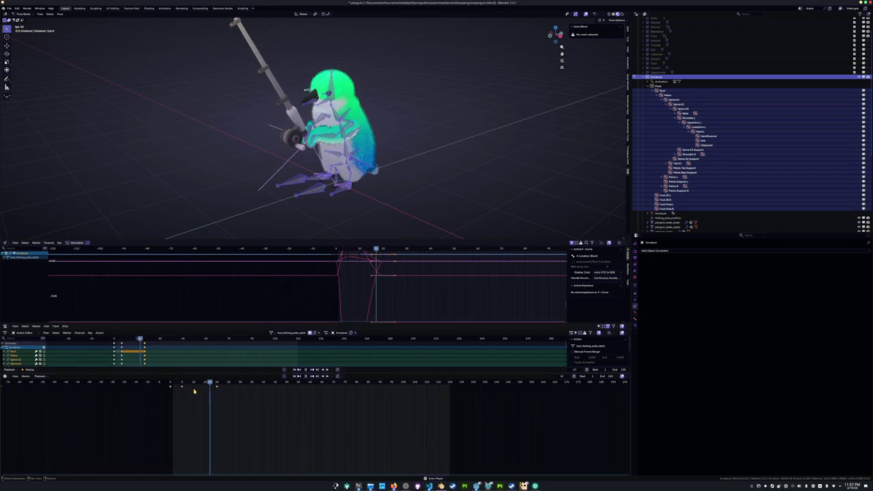
pyautogui.moveTo(182, 385); pyautogui.dragTo(180, 383)
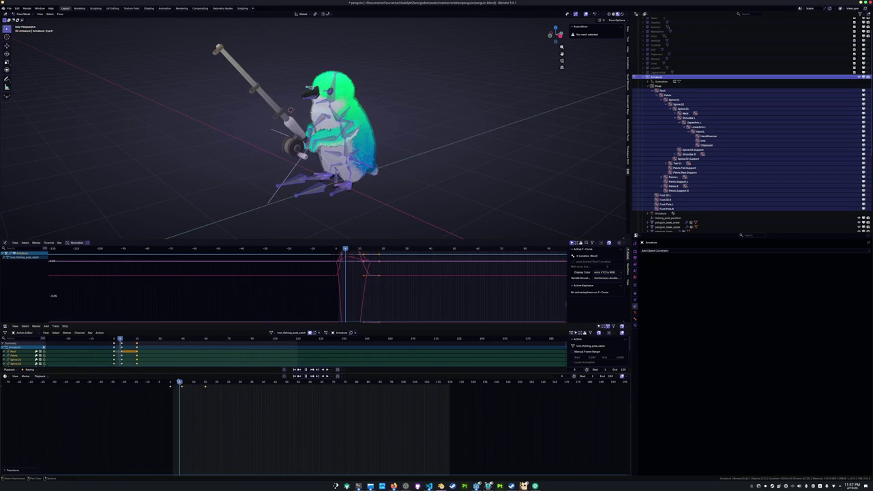
pyautogui.moveTo(180, 383); pyautogui.dragTo(172, 383)
pyautogui.press('space')
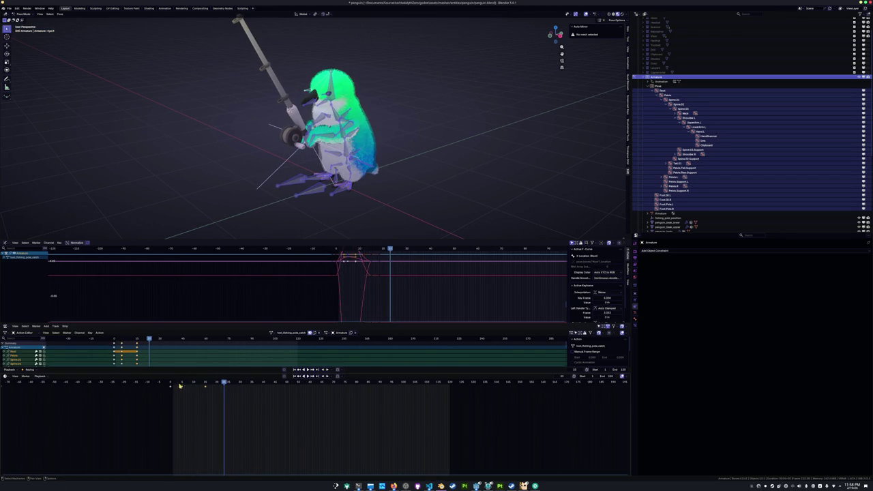
# Review the catch motion in the right side view, replaying and scrubbing through its frames
pyautogui.click(183, 387)
pyautogui.press('KP_3')
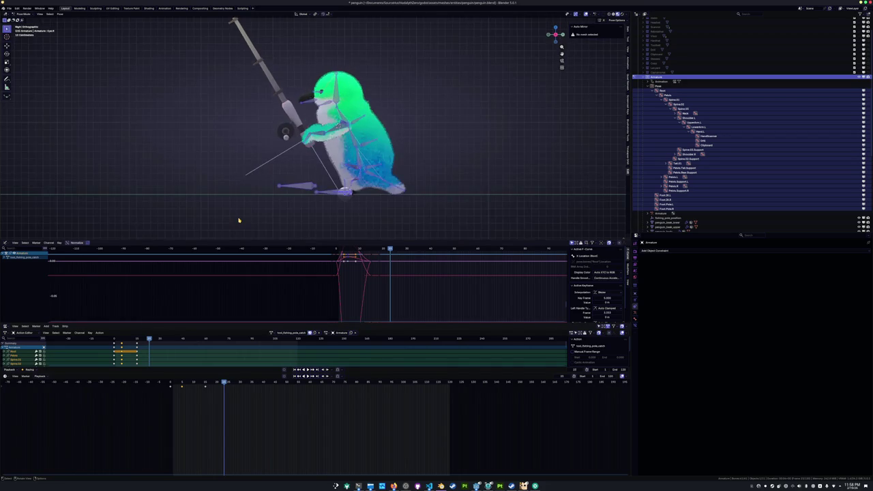
pyautogui.press('space')
pyautogui.moveTo(208, 384)
pyautogui.mouseDown()
pyautogui.moveTo(172, 385)
pyautogui.moveTo(208, 386)
pyautogui.mouseUp()
pyautogui.press('space')
pyautogui.moveTo(271, 385); pyautogui.dragTo(427, 388)
pyautogui.moveTo(266, 384); pyautogui.dragTo(209, 388)
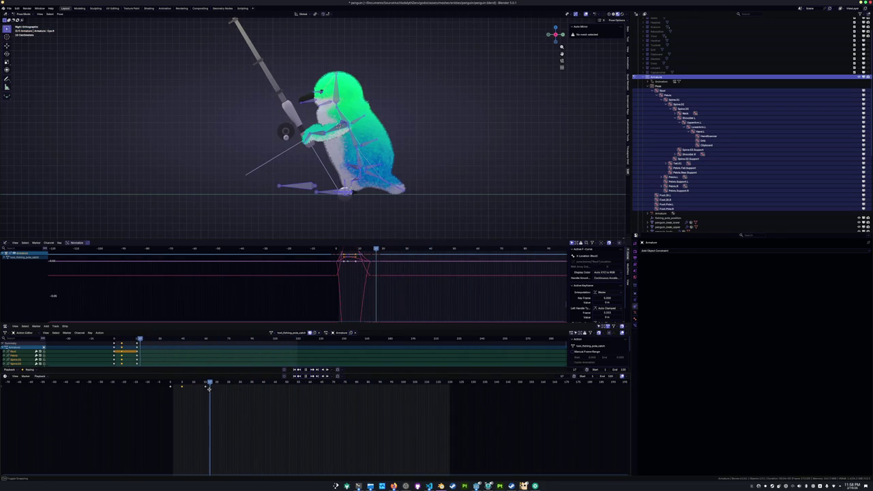
pyautogui.press('space')
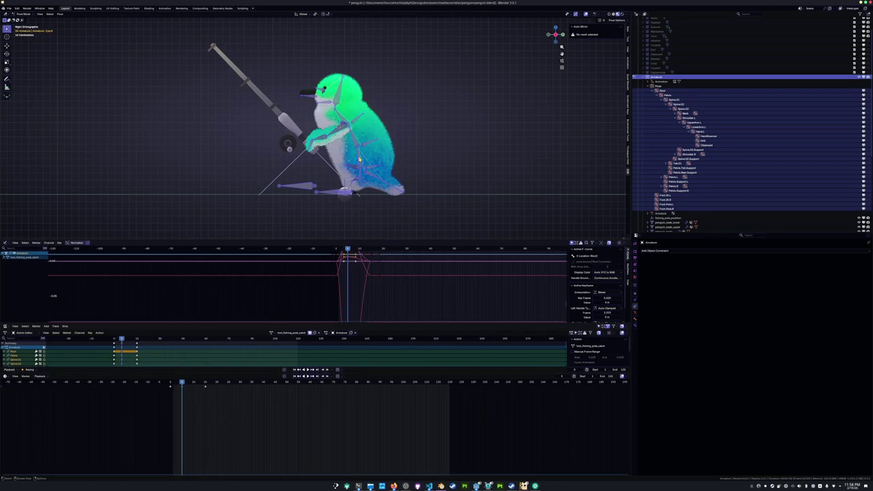
# Rotate Spine.01 to lean the penguin forward and keyframe the new pose
pyautogui.click(360, 159)
pyautogui.scroll(2, 359, 159)
pyautogui.press('r')
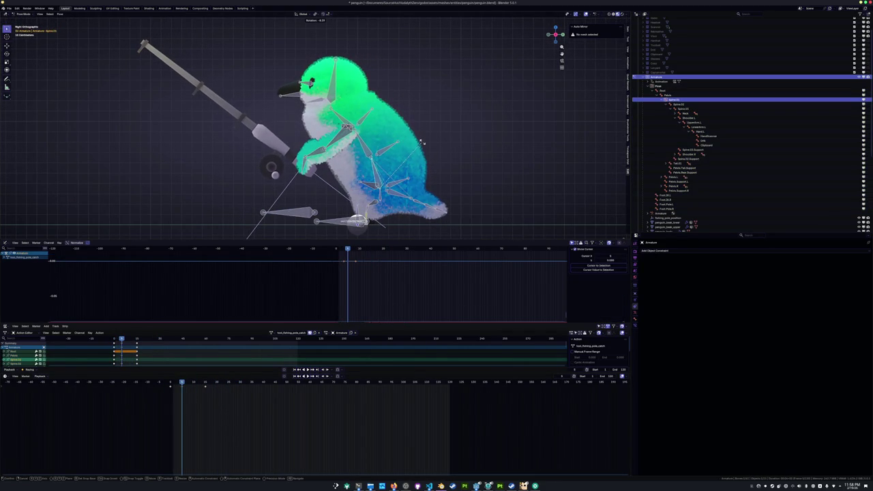
pyautogui.click(424, 145)
pyautogui.press('i')
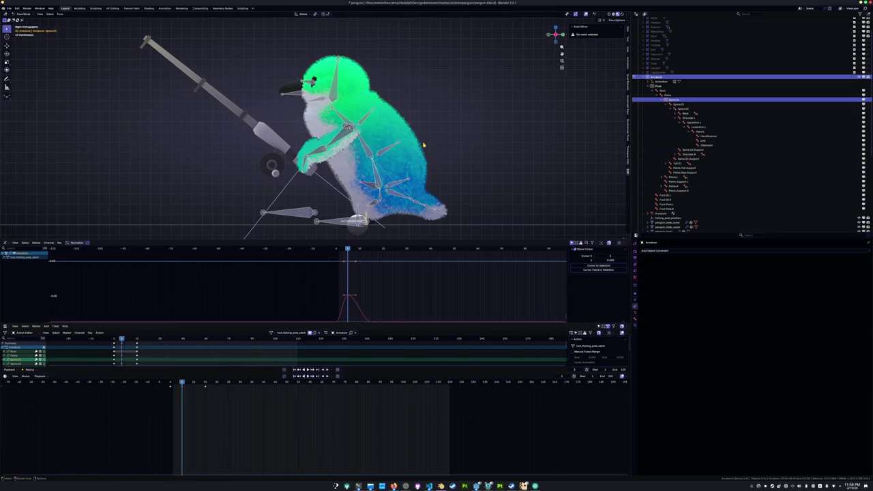
pyautogui.scroll(-3, 411, 165)
# Play the catch animation from the start to check the forward lean
pyautogui.press('Down')
pyautogui.press('space')
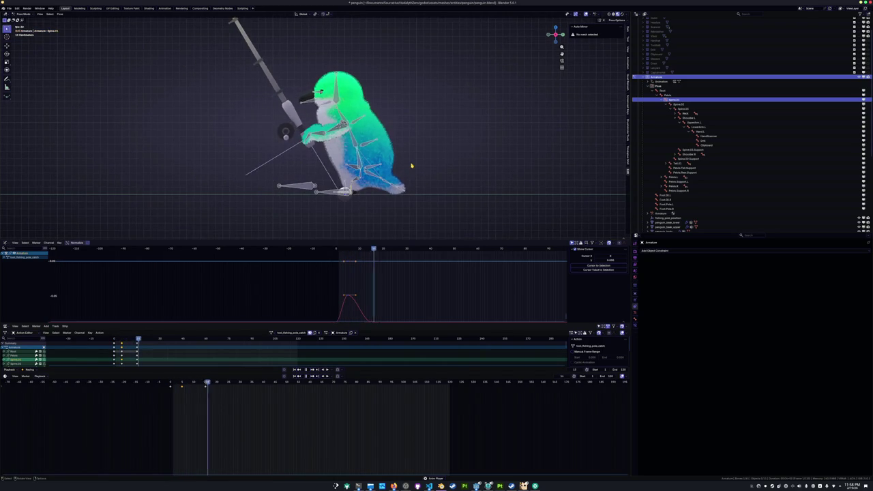
pyautogui.press('Escape')
pyautogui.press('Down')
pyautogui.press('space')
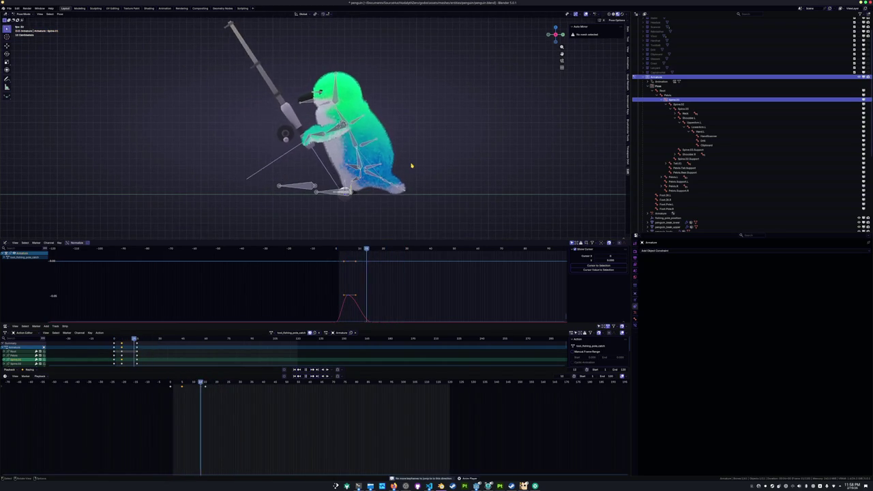
pyautogui.press('Escape')
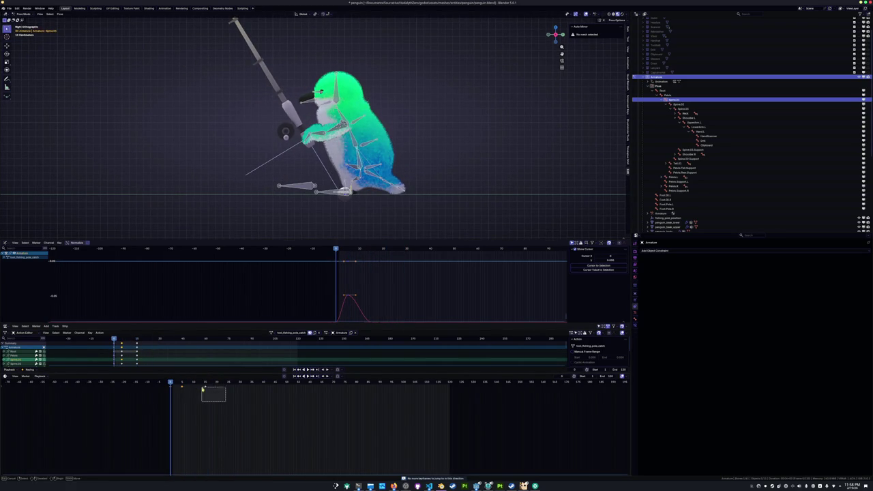
# Retime the spine keyframe to frame 15 with G -10 and replay to check the timing
pyautogui.press('g')
pyautogui.click(229, 391)
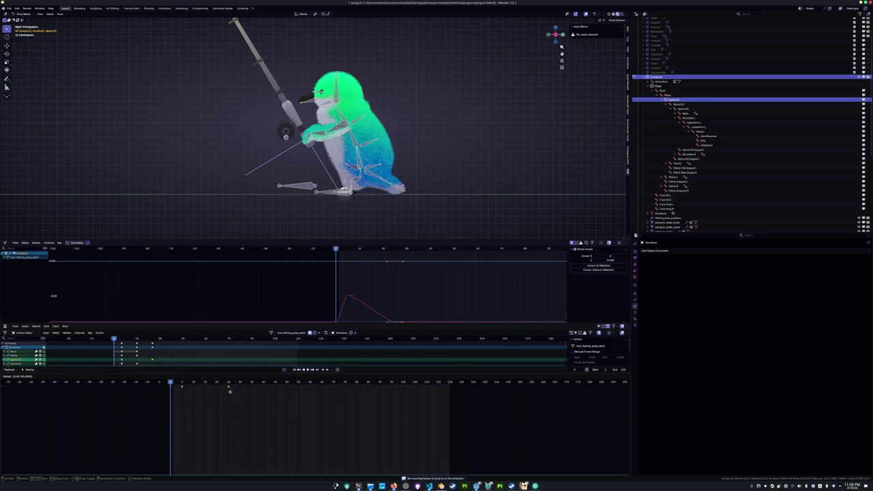
pyautogui.press('space')
pyautogui.press('Escape')
pyautogui.hotkey('ctrl', 's')
pyautogui.write('g-10')
pyautogui.press('Return')
pyautogui.press('space')
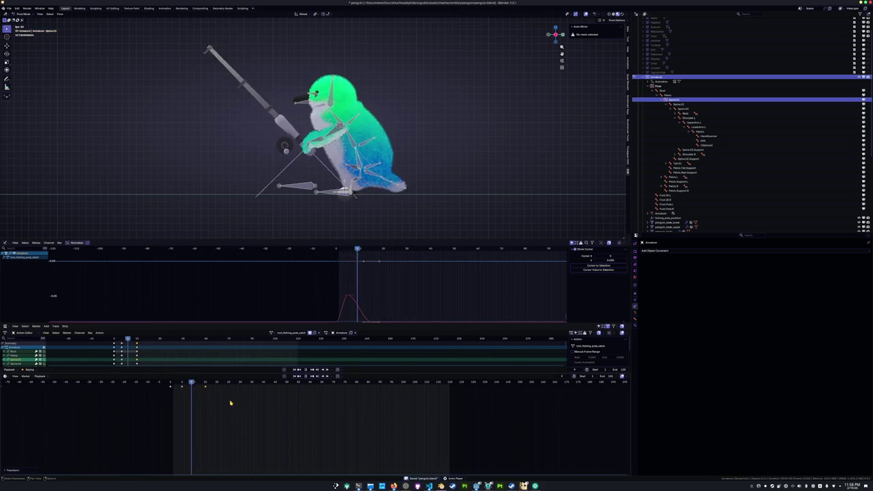
pyautogui.press('Escape')
pyautogui.press('space')
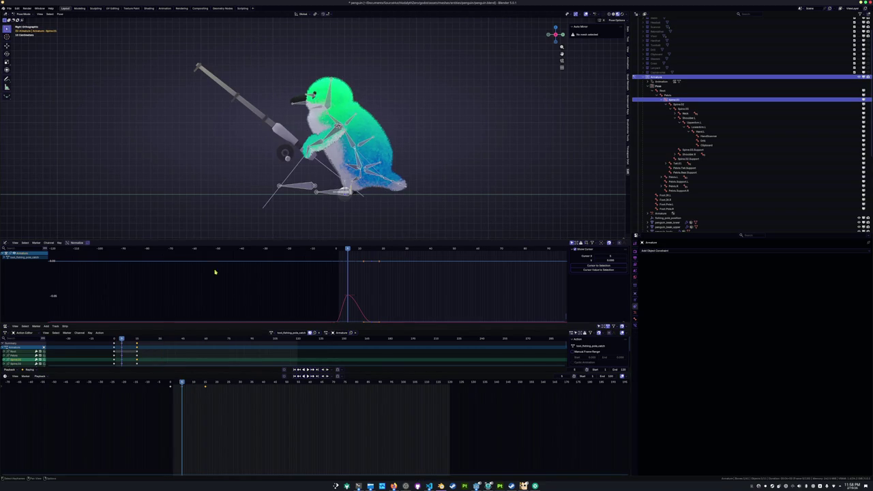
# Select Hand.L, scrub back to frames 1 and 5, and save penguin.blend
pyautogui.scroll(2, 313, 130)
pyautogui.click(305, 165)
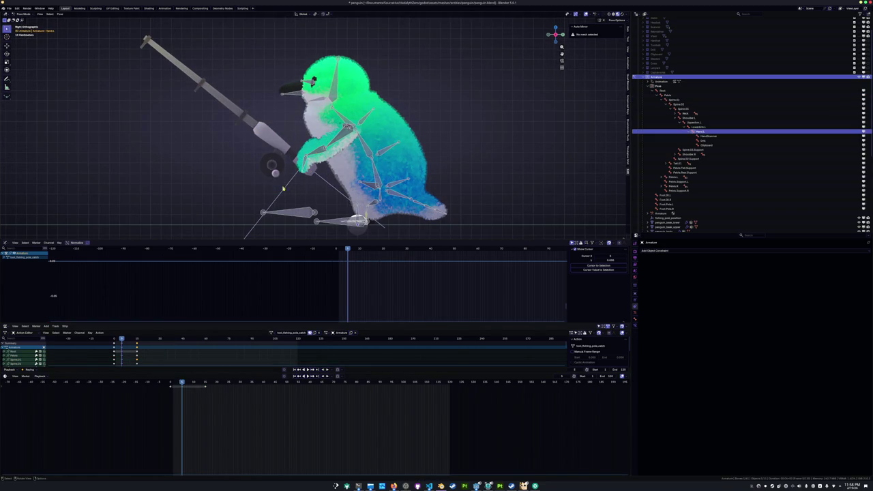
pyautogui.moveTo(181, 382)
pyautogui.mouseDown()
pyautogui.moveTo(172, 383)
pyautogui.moveTo(204, 383)
pyautogui.mouseUp()
pyautogui.scroll(-3, 223, 166)
pyautogui.moveTo(224, 166); pyautogui.dragTo(239, 193, button='middle')
pyautogui.hotkey('ctrl', 's')
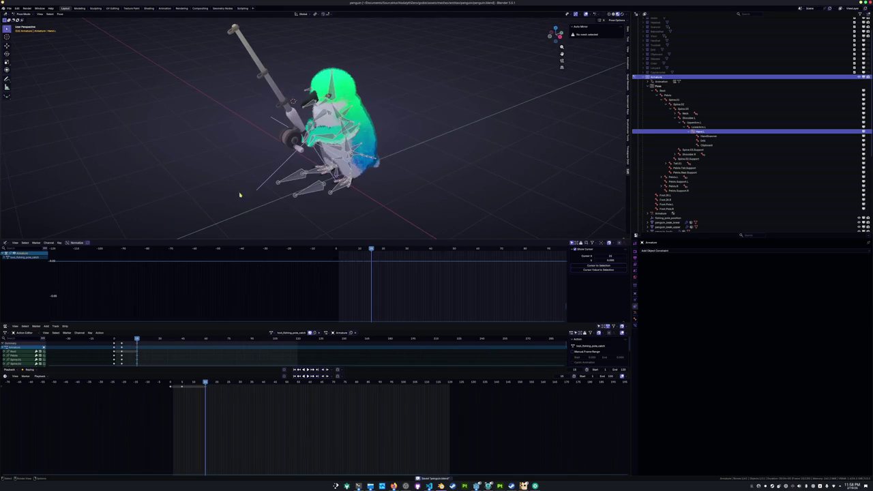
pyautogui.moveTo(204, 382)
pyautogui.mouseDown()
pyautogui.moveTo(171, 383)
pyautogui.moveTo(205, 383)
pyautogui.mouseUp()
# Tick 'fishing catch (Something bit the lure)' on the Notion penguin checklist, then return to Blender
pyautogui.hotkey('ctrl', 's')
pyautogui.click(393, 486)
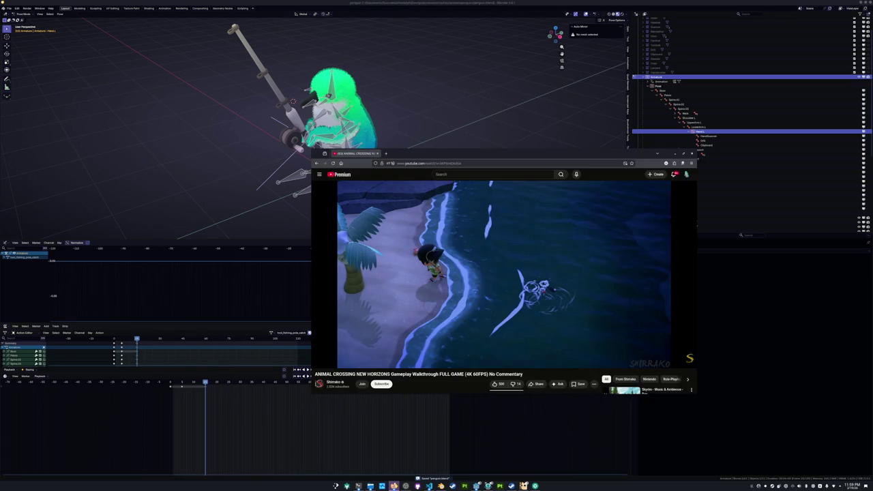
pyautogui.click(393, 485)
pyautogui.click(626, 327)
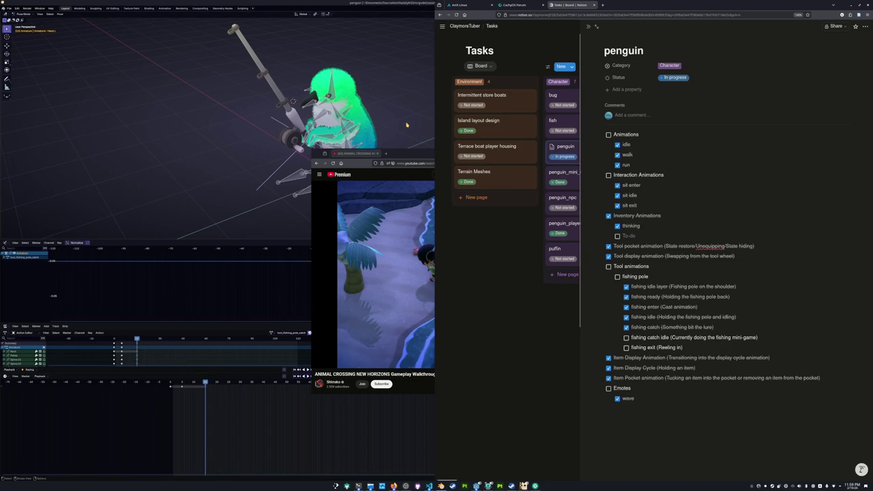
pyautogui.press('super+Up')
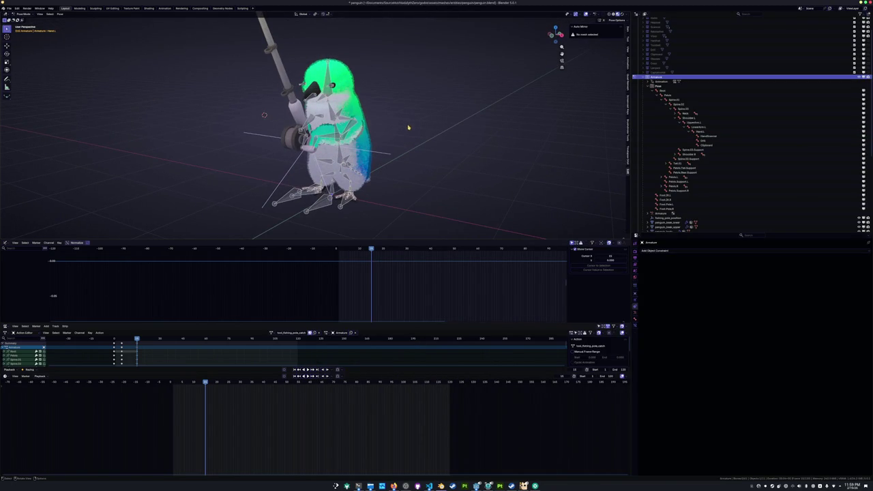
# Switch to the right side view, save, and select all bones with Spine.01 active
pyautogui.press('KP_1')
pyautogui.press('KP_3')
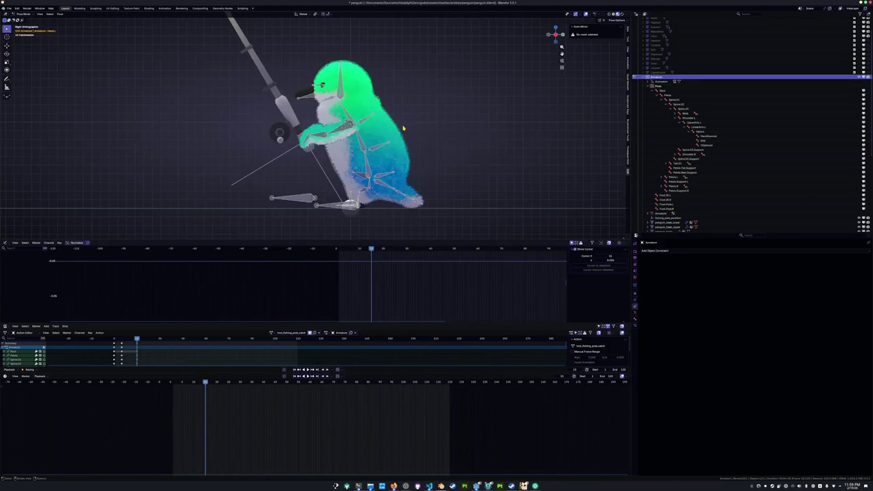
pyautogui.hotkey('ctrl', 's')
pyautogui.press('a')
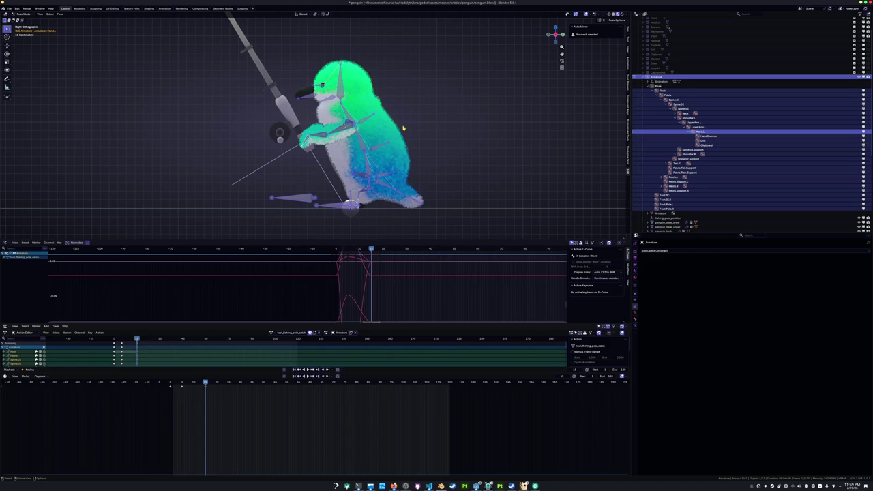
pyautogui.scroll(2, 405, 195)
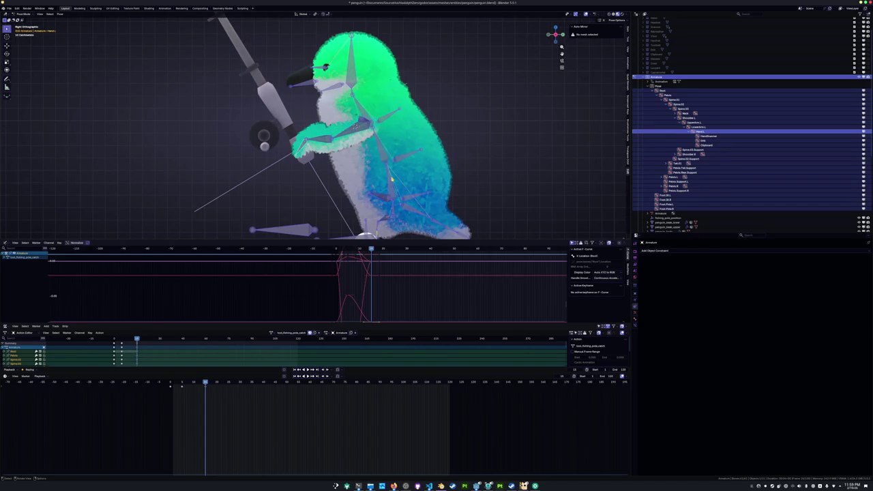
pyautogui.click(370, 199)
pyautogui.scroll(-1, 351, 191)
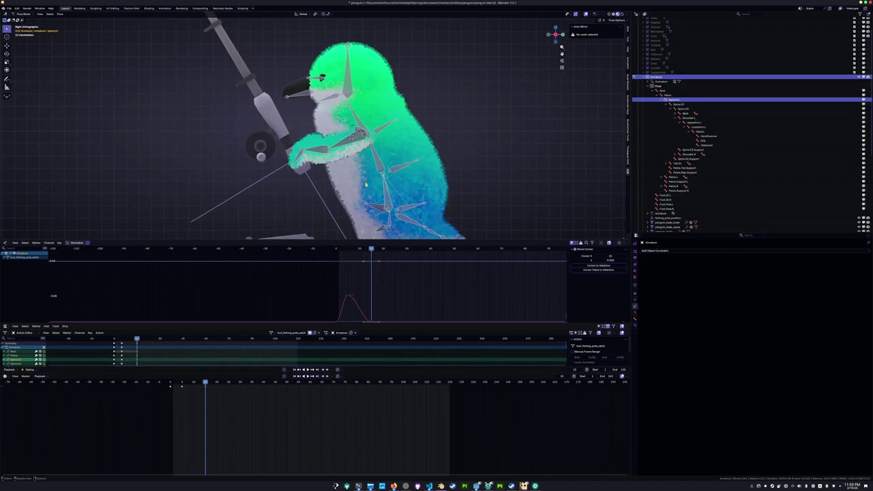
pyautogui.scroll(-1, 356, 185)
pyautogui.scroll(-1, 362, 177)
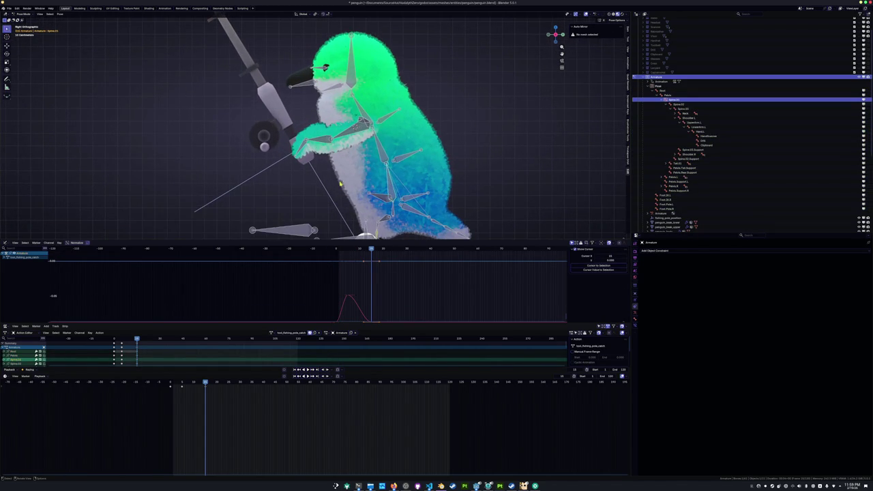
pyautogui.scroll(1, 322, 165)
pyautogui.scroll(-2, 305, 165)
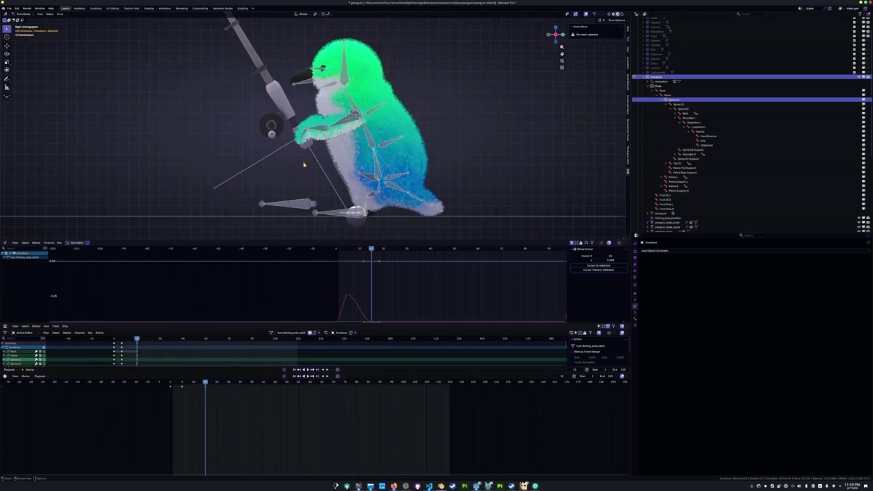
pyautogui.scroll(1, 304, 165)
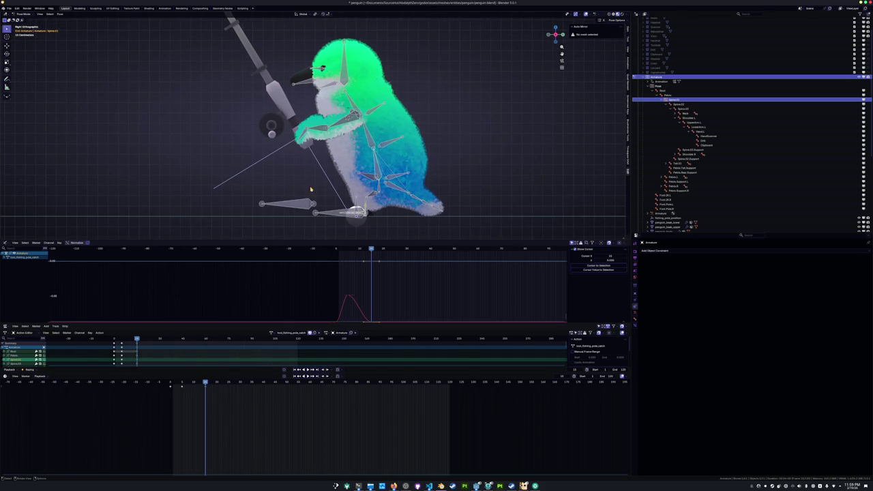
# Duplicate the fishing pole catch action and begin editing the .001 copy's name
pyautogui.click(315, 332)
pyautogui.doubleClick(293, 333)
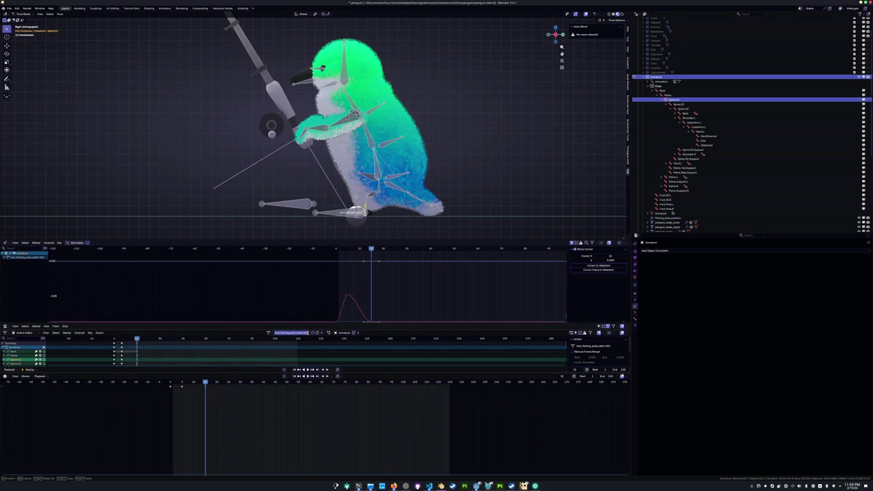
pyautogui.press('End')
pyautogui.hotkey('shift', 'Left')
pyautogui.hotkey('shift', 'Left')
pyautogui.hotkey('shift', 'Left')
# Check the Notion task list, then return to Blender and save penguin.blend
pyautogui.click(394, 485)
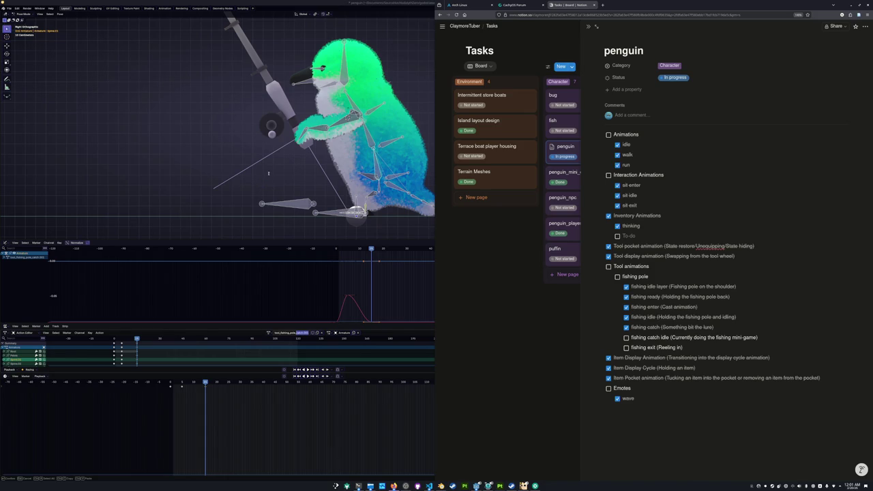
pyautogui.click(268, 174)
pyautogui.hotkey('ctrl', 's')
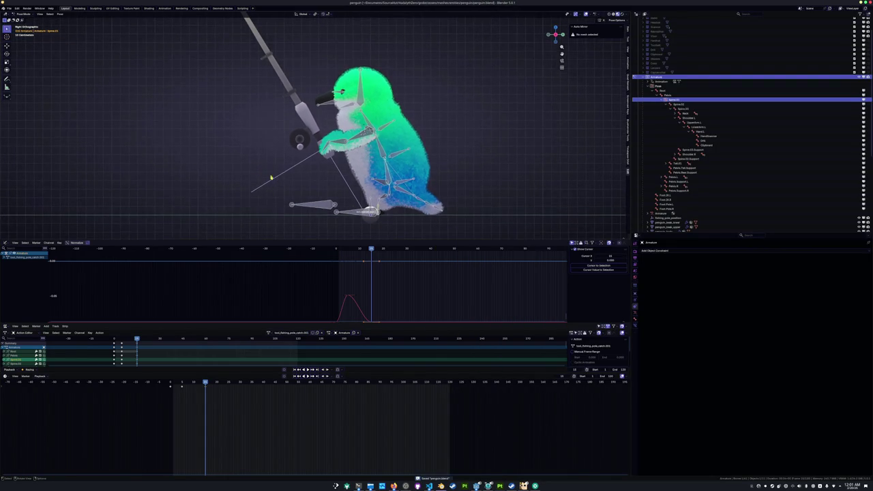
# Delete the trailing digits from the duplicated action's name
pyautogui.scroll(1, 268, 175)
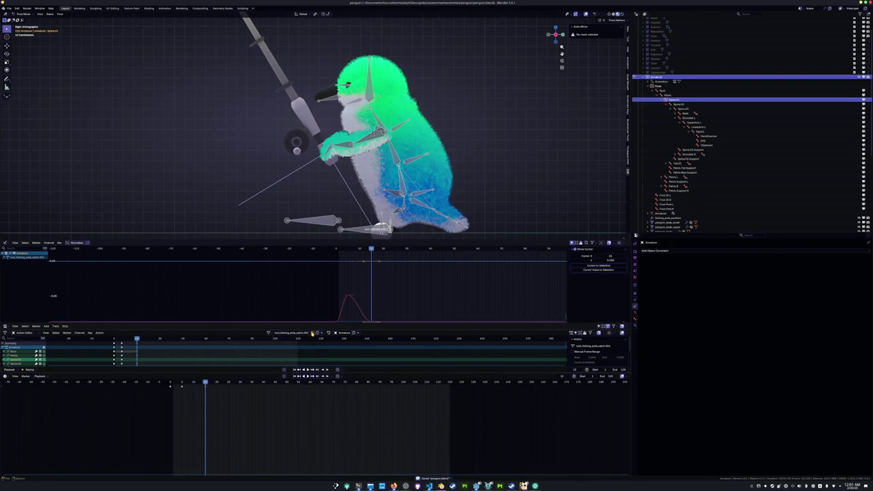
pyautogui.doubleClick(308, 332)
pyautogui.press('End')
pyautogui.press('BackSpace')
pyautogui.press('BackSpace')
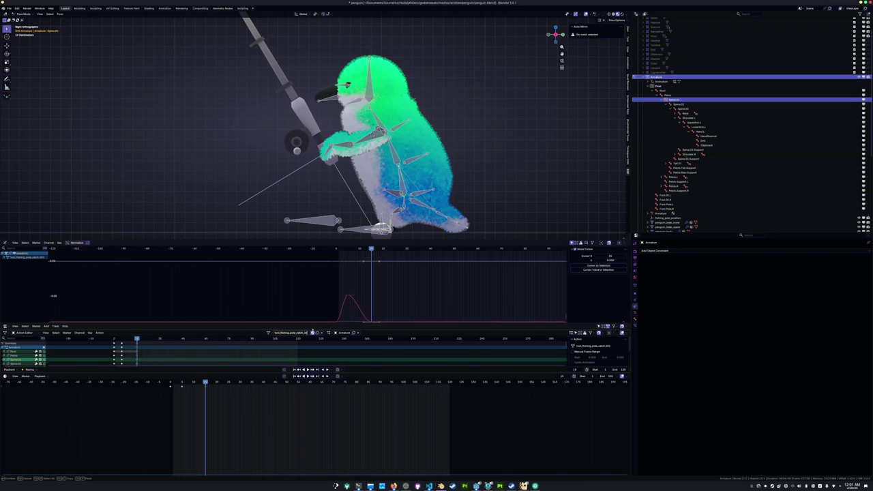
pyautogui.press('Return')
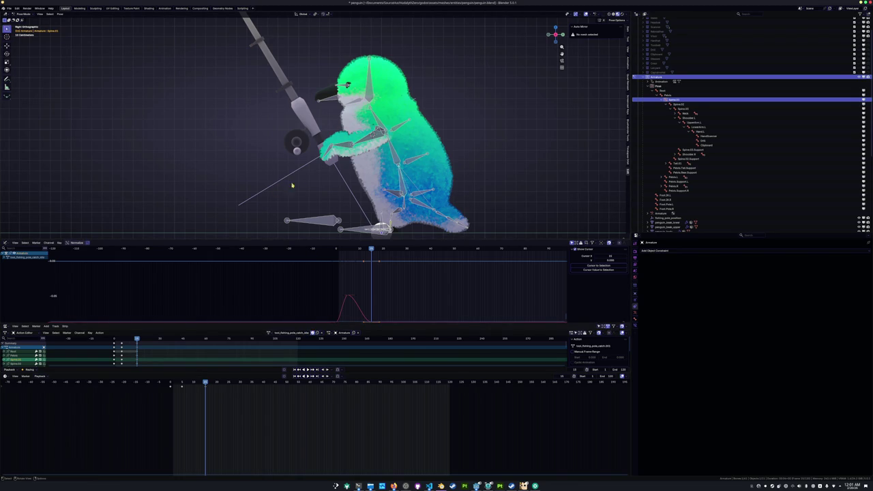
# Assign the tool_fishing_pole_catch action to the rig, select all bones and play it
pyautogui.click(302, 191)
pyautogui.moveTo(303, 191)
pyautogui.mouseDown(button='middle')
pyautogui.moveTo(313, 197)
pyautogui.moveTo(290, 224)
pyautogui.mouseUp(button='middle')
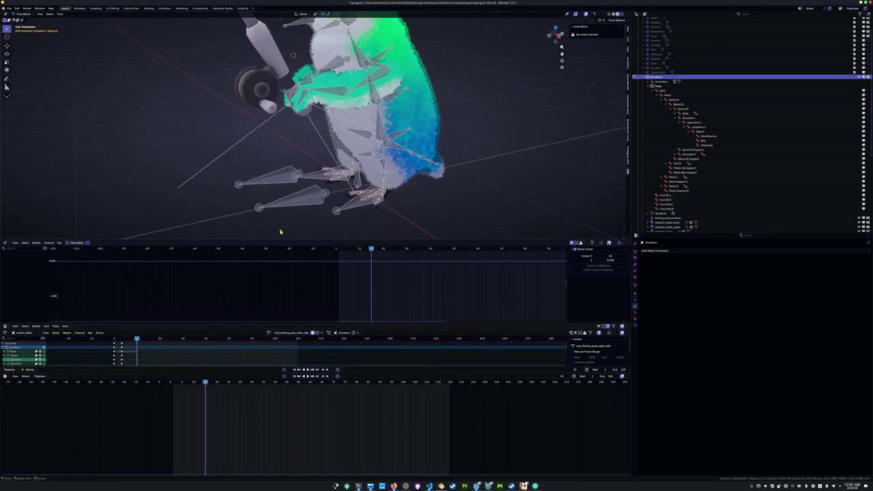
pyautogui.click(270, 333)
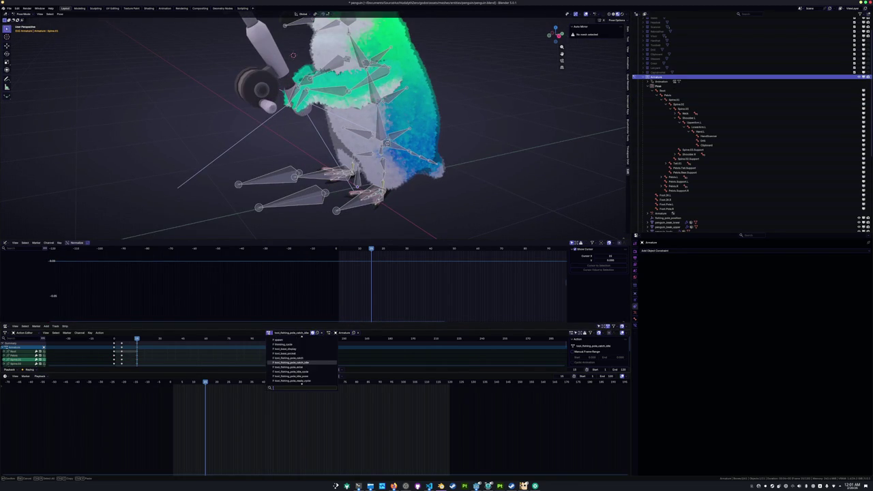
pyautogui.click(301, 357)
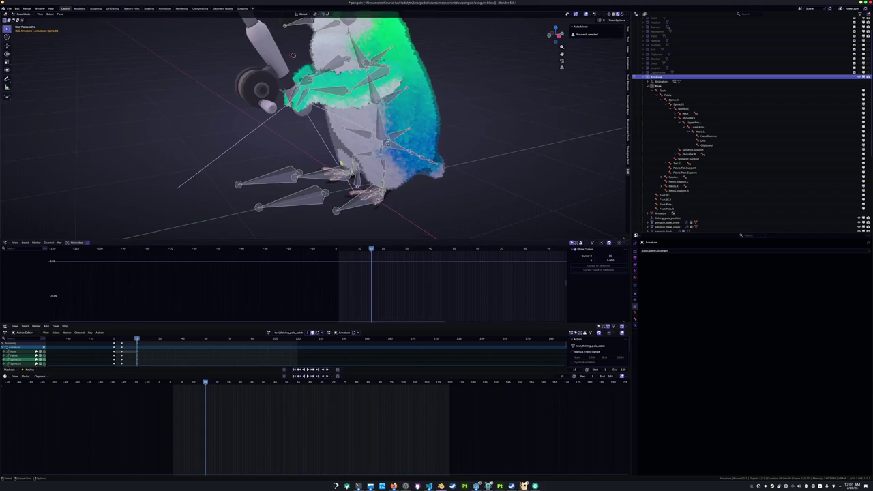
pyautogui.scroll(3, 277, 222)
pyautogui.press('a')
pyautogui.press('space')
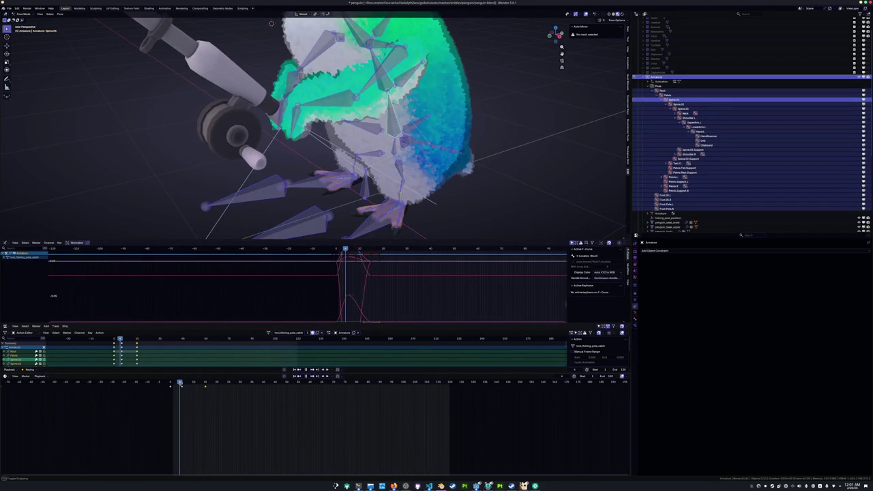
# Twist the Pelvis around Z and Spine.01 by -7 degrees around Z
pyautogui.press('r')
pyautogui.press('z')
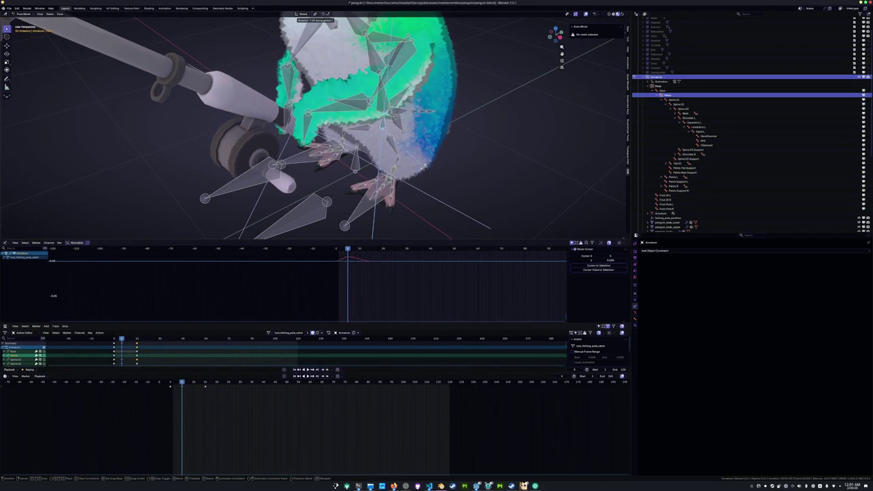
pyautogui.click(420, 120)
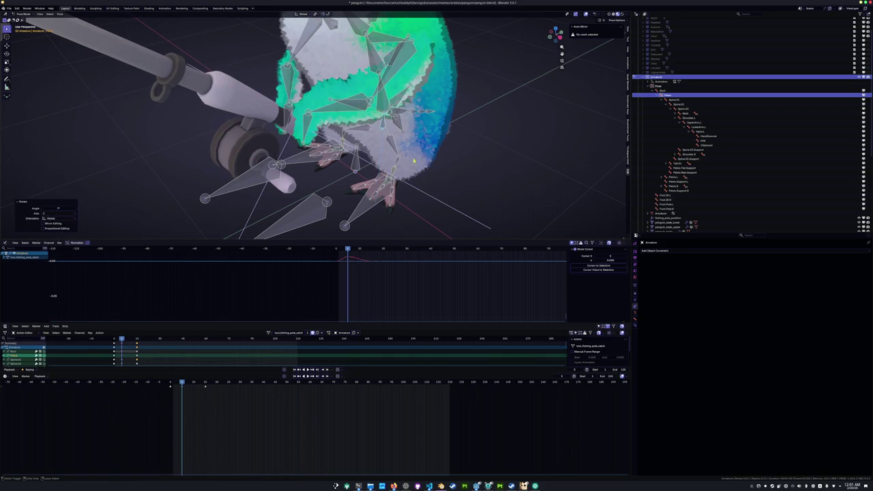
pyautogui.click(421, 120)
pyautogui.write('rz')
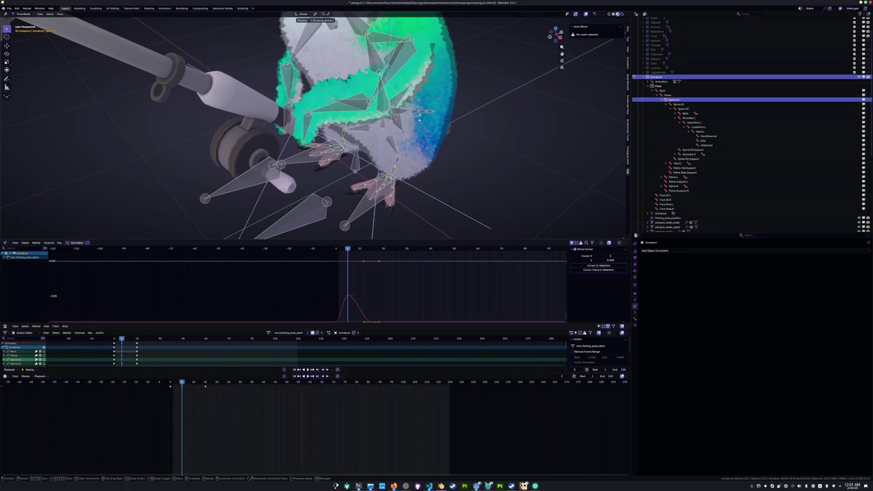
pyautogui.write('-7')
pyautogui.press('Return')
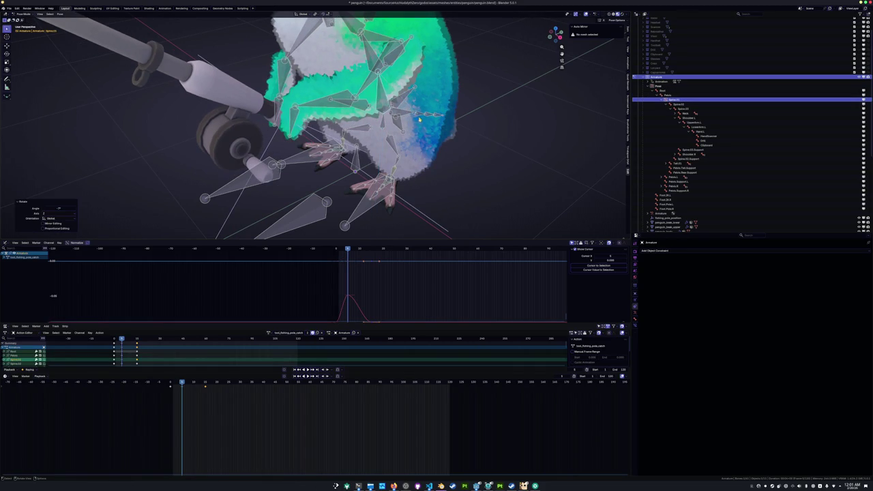
# Slide Foot.IK.R and Foot.IK.L along the Y axis to rebalance the stance
pyautogui.scroll(3, 420, 120)
pyautogui.click(435, 201)
pyautogui.scroll(3, 434, 201)
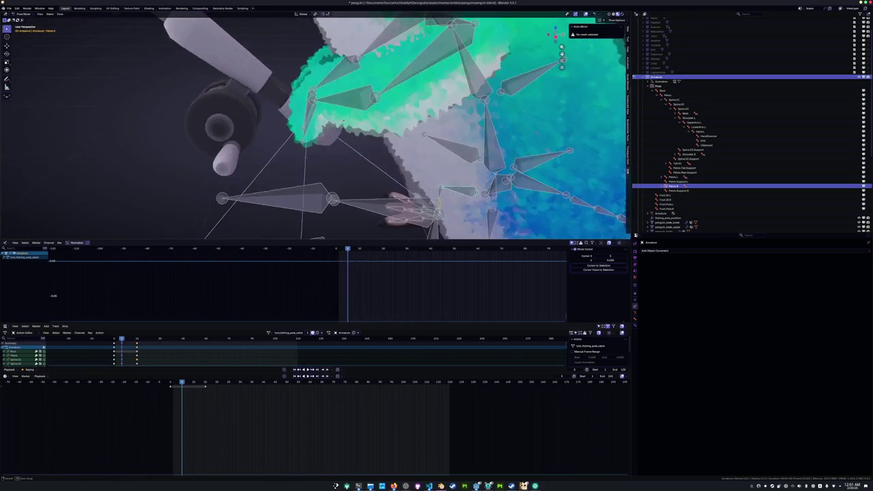
pyautogui.moveTo(344, 123); pyautogui.dragTo(374, 137, button='middle')
pyautogui.click(367, 181)
pyautogui.moveTo(367, 180); pyautogui.dragTo(356, 176, button='middle')
pyautogui.press('g')
pyautogui.press('y')
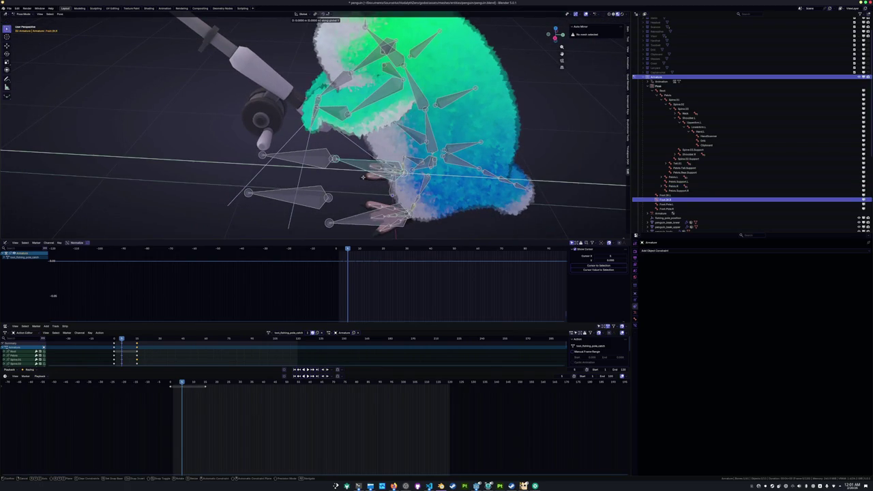
pyautogui.click(361, 178)
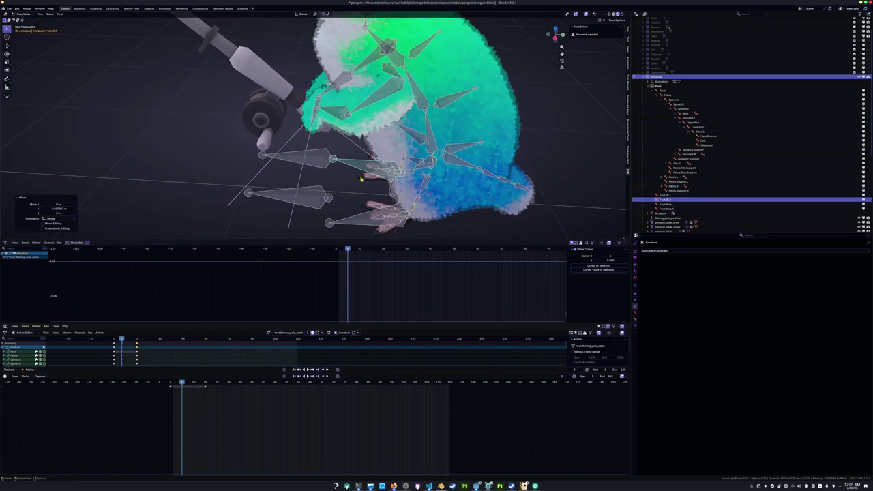
pyautogui.click(350, 223)
pyautogui.press('g')
pyautogui.press('y')
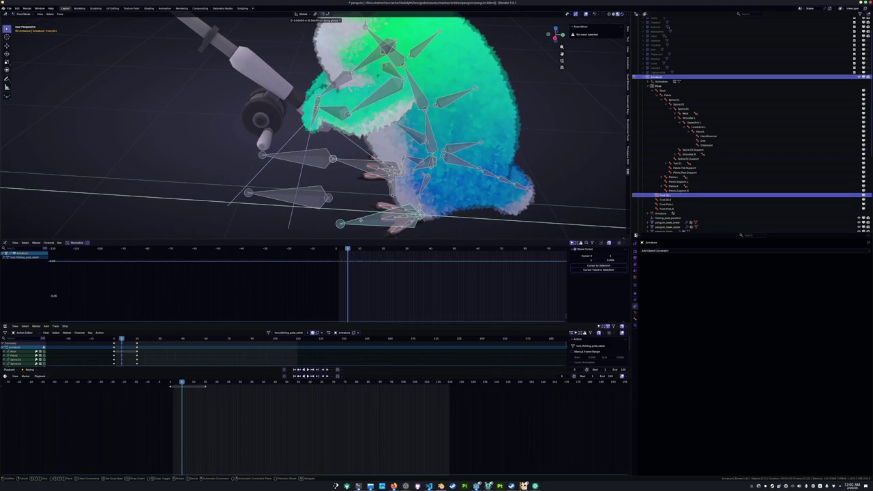
pyautogui.click(361, 218)
# Select the Pelvis bone for further rotation
pyautogui.moveTo(361, 218)
pyautogui.mouseDown(button='middle')
pyautogui.moveTo(396, 201)
pyautogui.moveTo(368, 217)
pyautogui.mouseUp(button='middle')
pyautogui.click(368, 217)
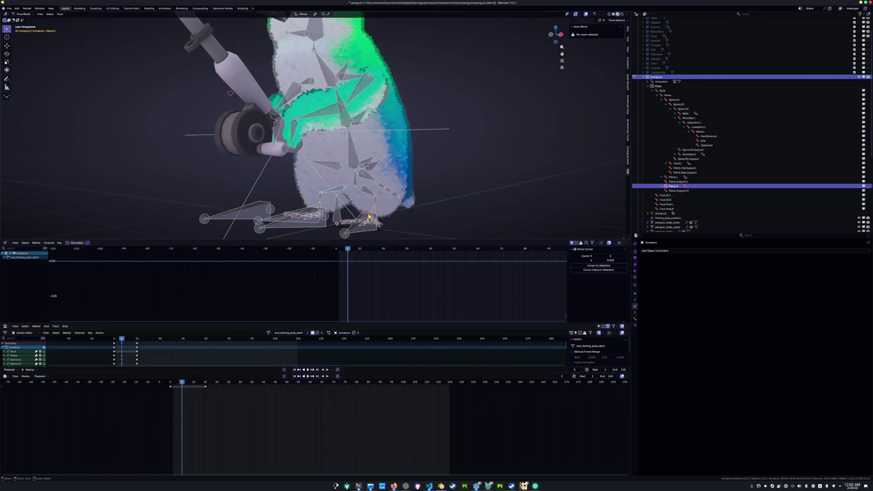
pyautogui.click(368, 216)
pyautogui.click(368, 216)
# Twist the Pelvis by 7 degrees, then by -15 degrees around Z
pyautogui.moveTo(368, 218)
pyautogui.mouseDown(button='middle')
pyautogui.moveTo(394, 205)
pyautogui.moveTo(407, 171)
pyautogui.mouseUp(button='middle')
pyautogui.scroll(2, 416, 169)
pyautogui.write('rz')
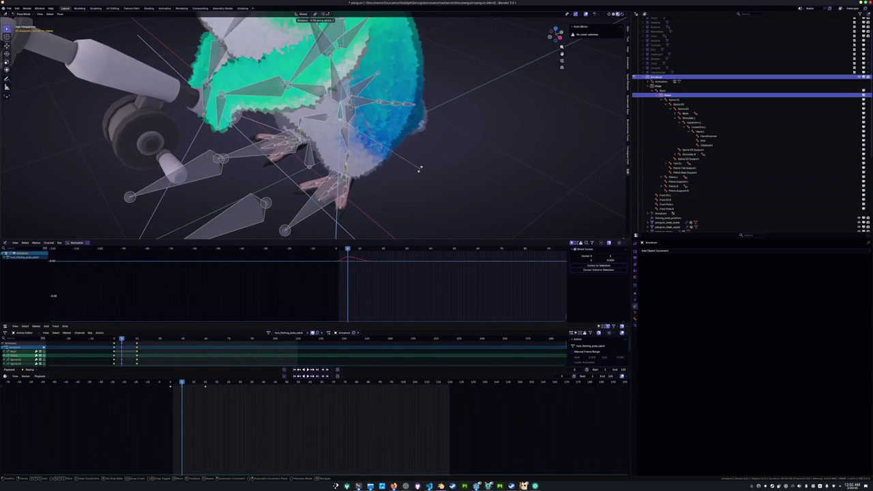
pyautogui.write('7')
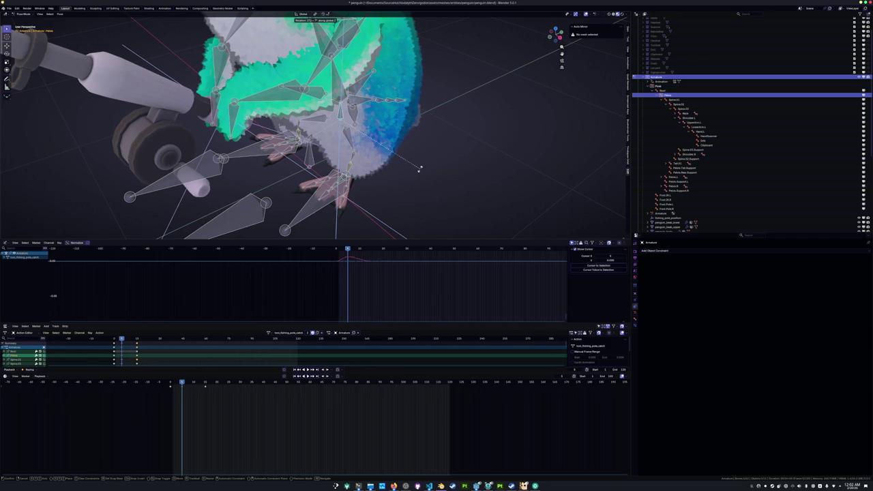
pyautogui.press('Return')
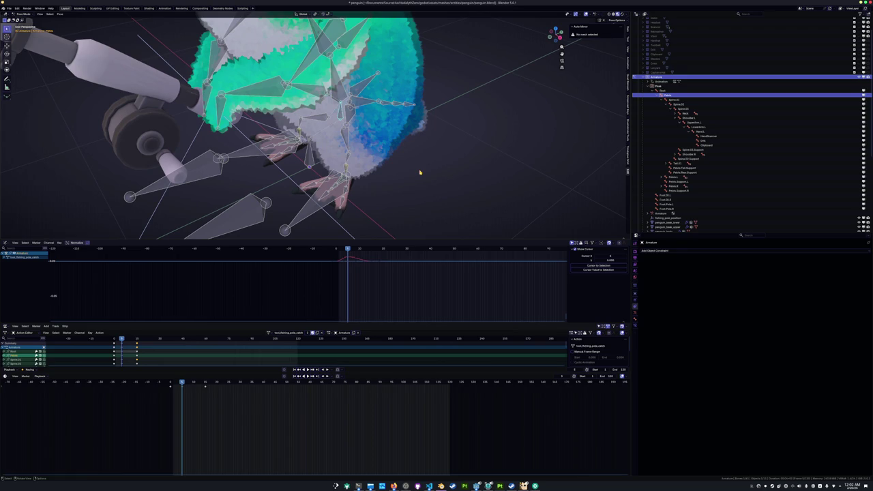
pyautogui.press('r')
pyautogui.write('z')
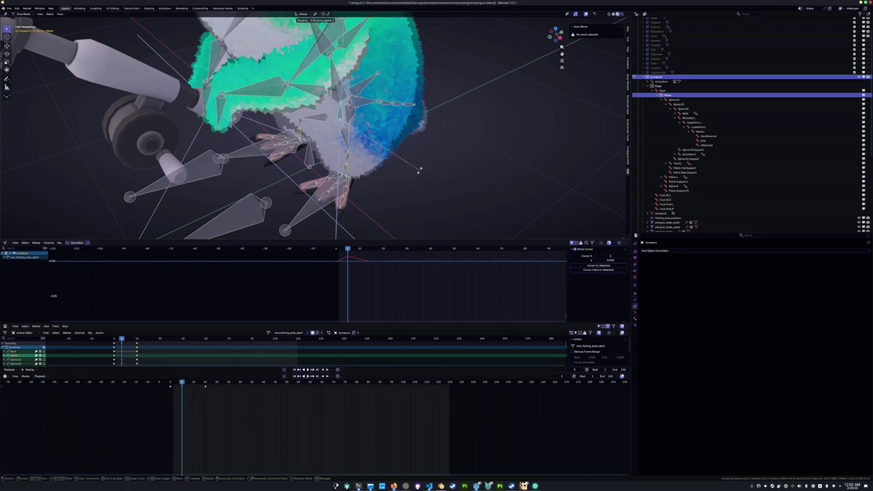
pyautogui.write('-15')
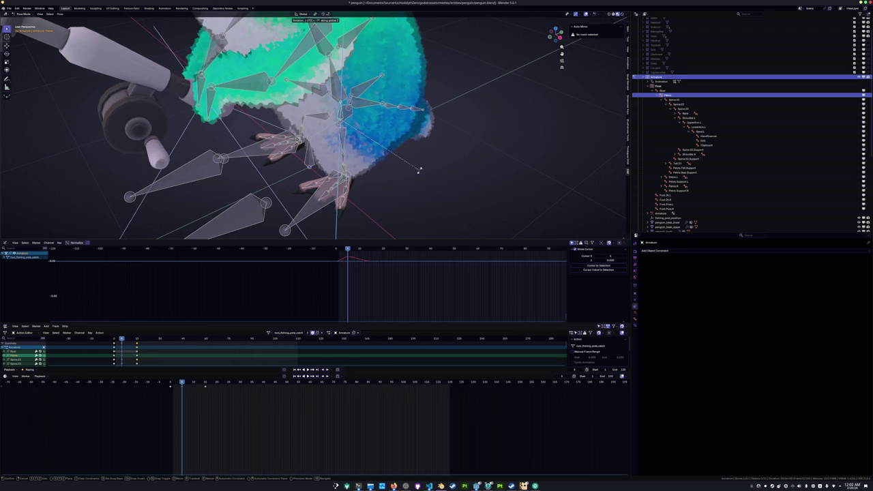
pyautogui.press('Return')
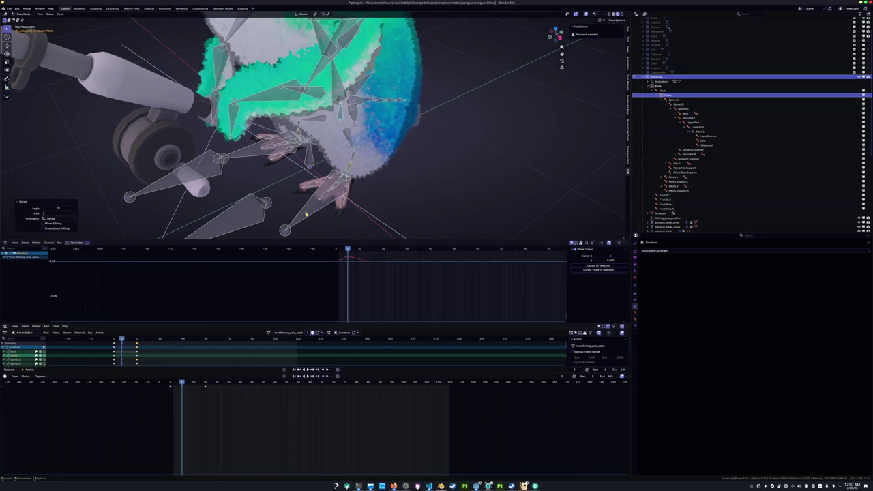
# Slide both foot IK bones along the Y axis
pyautogui.click(305, 214)
pyautogui.press('g')
pyautogui.press('y')
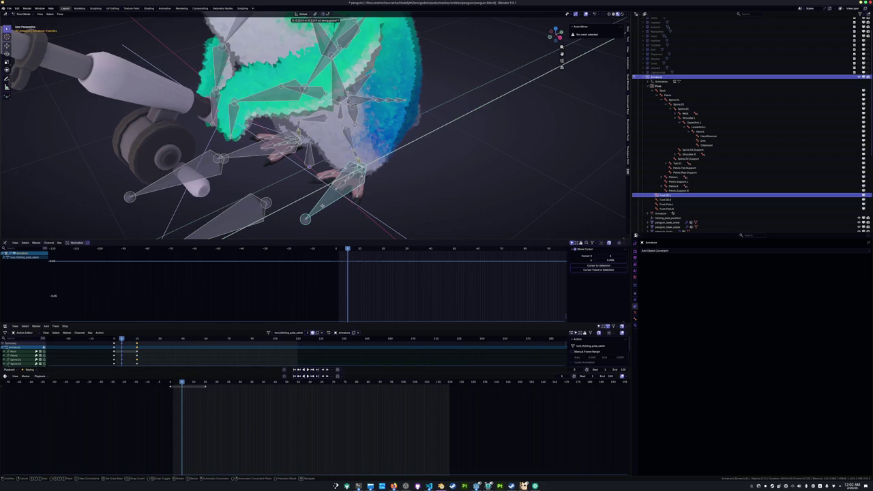
pyautogui.click(321, 204)
pyautogui.moveTo(322, 205); pyautogui.dragTo(259, 191, button='middle')
pyautogui.click(232, 183)
pyautogui.press('g')
pyautogui.press('y')
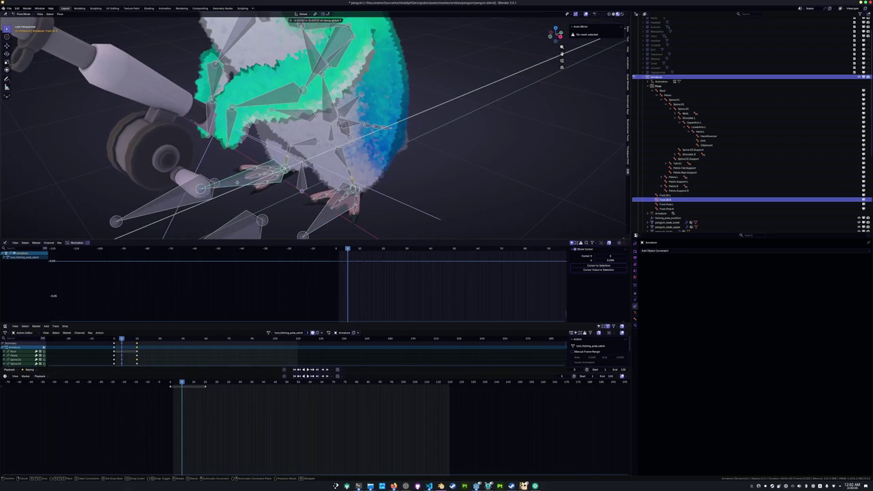
pyautogui.click(280, 174)
# Tilt the Pelvis in front view and lower it slightly along Z
pyautogui.click(334, 137)
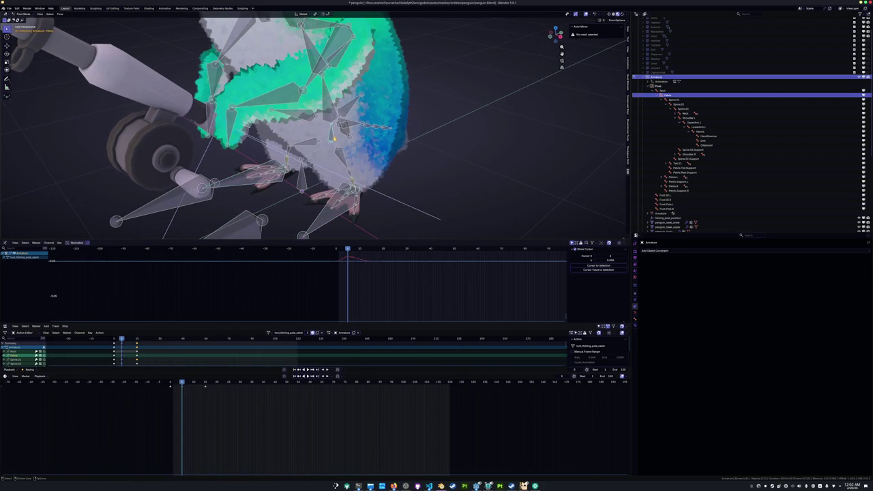
pyautogui.press('KP_1')
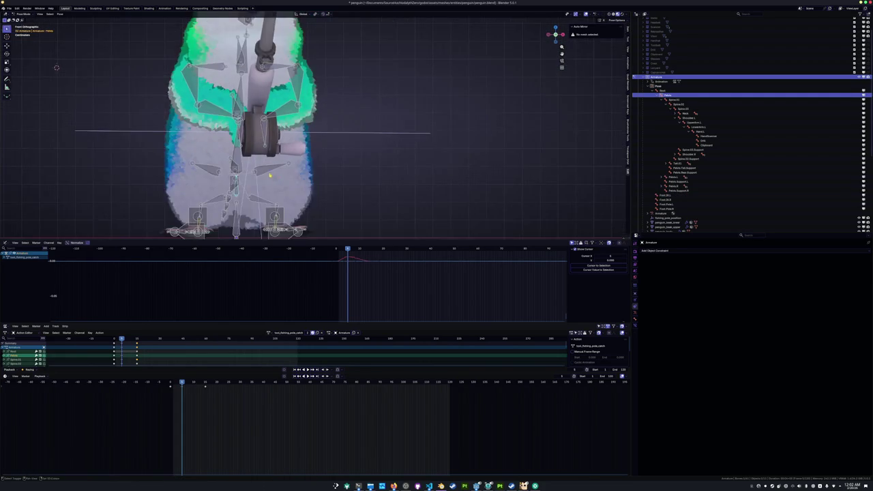
pyautogui.press('r')
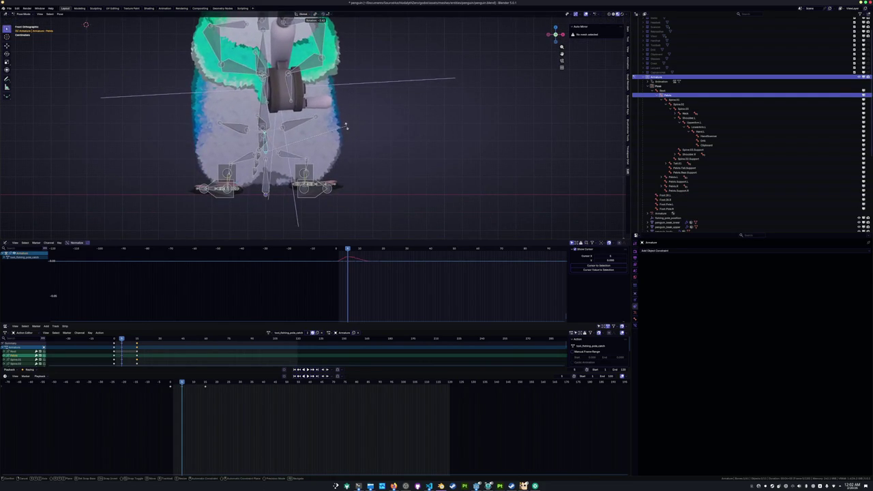
pyautogui.click(348, 143)
pyautogui.press('g')
pyautogui.press('z')
pyautogui.click(346, 145)
pyautogui.moveTo(347, 145); pyautogui.dragTo(336, 167, button='middle')
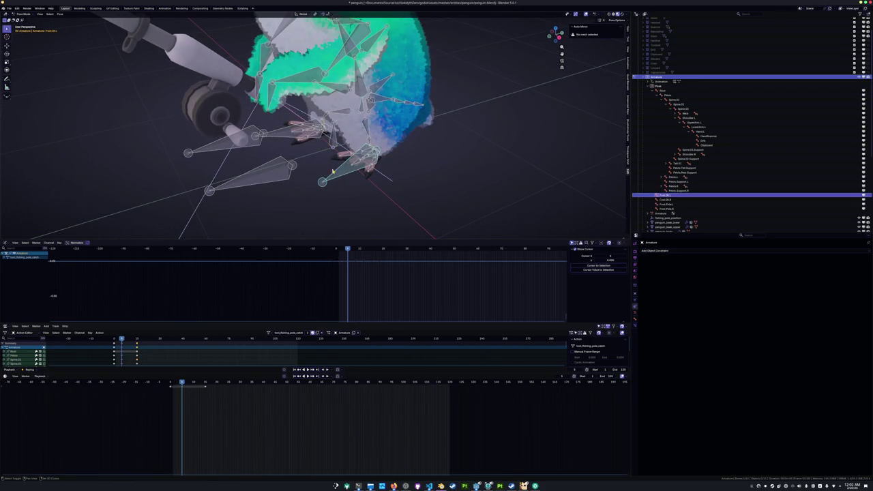
# Give the lower spine bone a small extra rotation
pyautogui.click(322, 181)
pyautogui.keyDown('shift'); pyautogui.click(362, 109); pyautogui.keyUp('shift')
pyautogui.moveTo(362, 109)
pyautogui.mouseDown(button='middle')
pyautogui.moveTo(204, 75)
pyautogui.moveTo(102, 41)
pyautogui.moveTo(75, 68)
pyautogui.moveTo(76, 113)
pyautogui.mouseUp(button='middle')
pyautogui.keyDown('shift'); pyautogui.click(345, 111); pyautogui.keyUp('shift')
pyautogui.scroll(-3, 102, 41)
pyautogui.scroll(4, 75, 29)
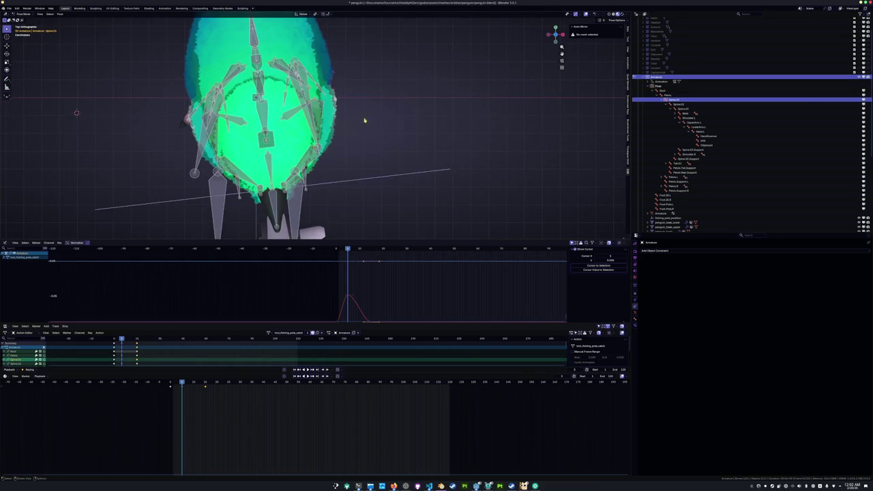
pyautogui.scroll(-3, 365, 120)
pyautogui.press('r')
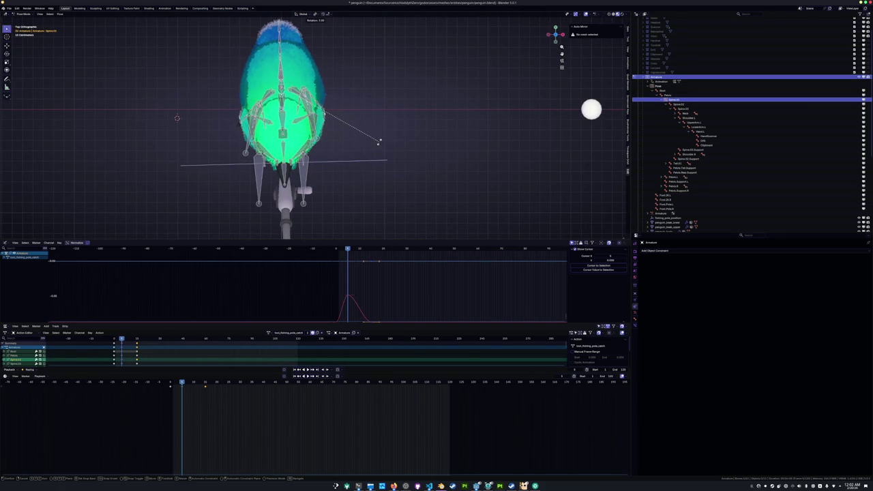
pyautogui.click(379, 142)
pyautogui.moveTo(376, 142); pyautogui.dragTo(374, 158, button='middle')
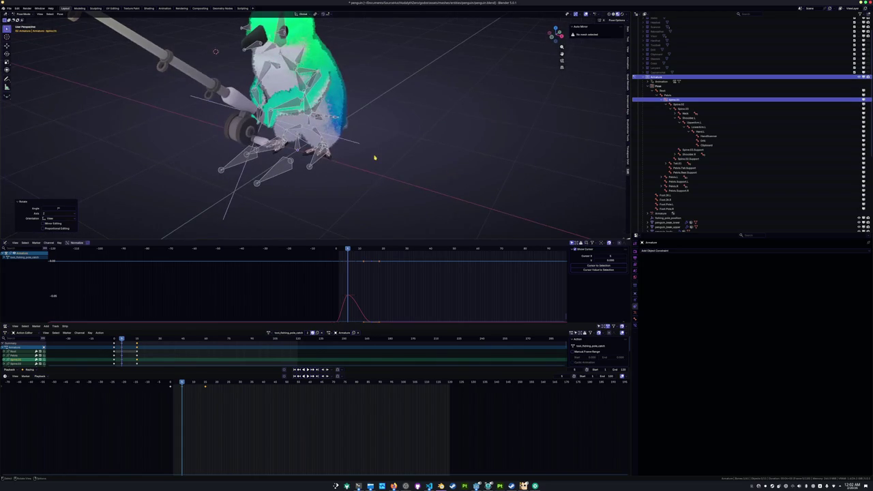
pyautogui.scroll(3, 374, 158)
pyautogui.click(241, 168)
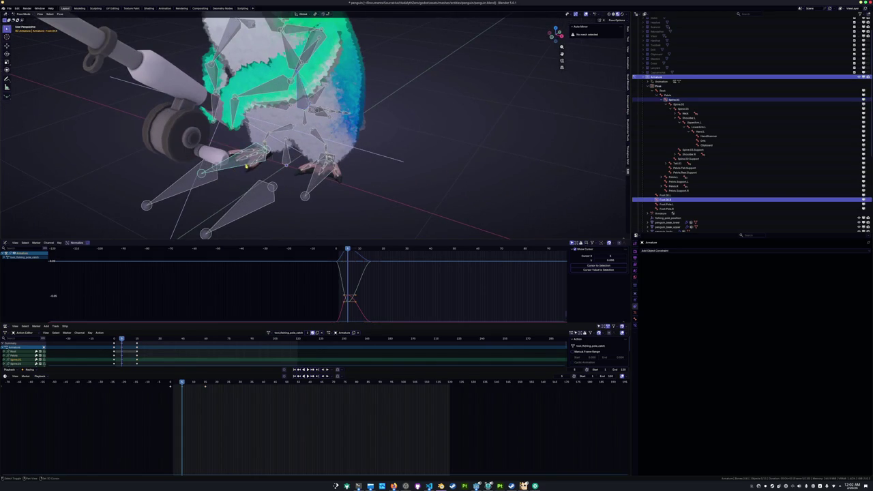
# Select the rig's bones and step between neighbouring keyframes of the catch action
pyautogui.click(309, 193)
pyautogui.moveTo(309, 193); pyautogui.dragTo(310, 189, button='middle')
pyautogui.press('a')
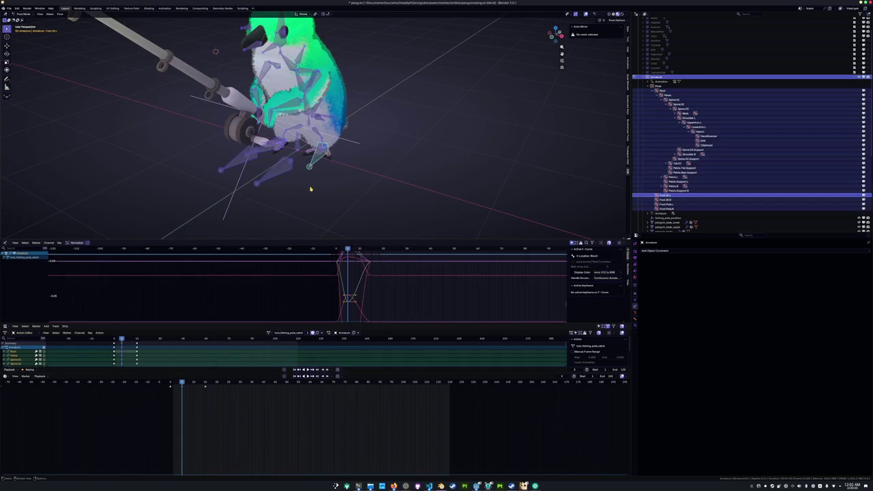
pyautogui.hotkey('alt', 'a')
pyautogui.scroll(2, 298, 201)
pyautogui.scroll(2, 298, 201)
pyautogui.press('a')
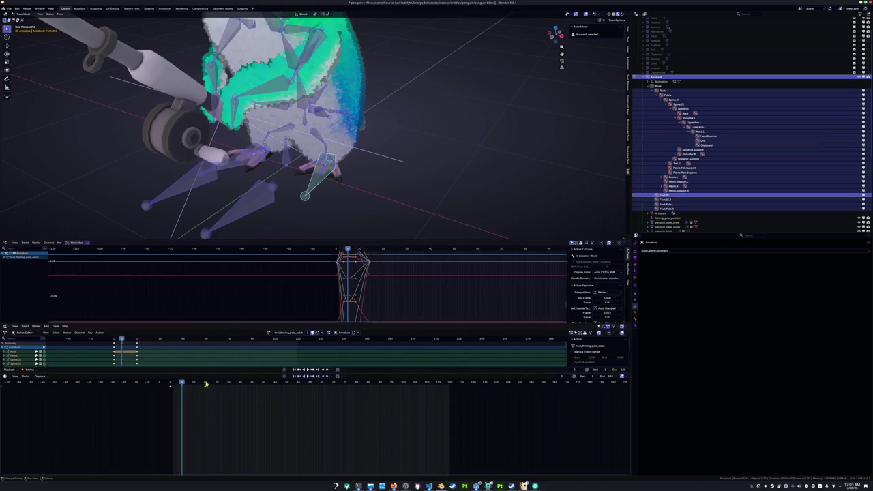
pyautogui.press('Up')
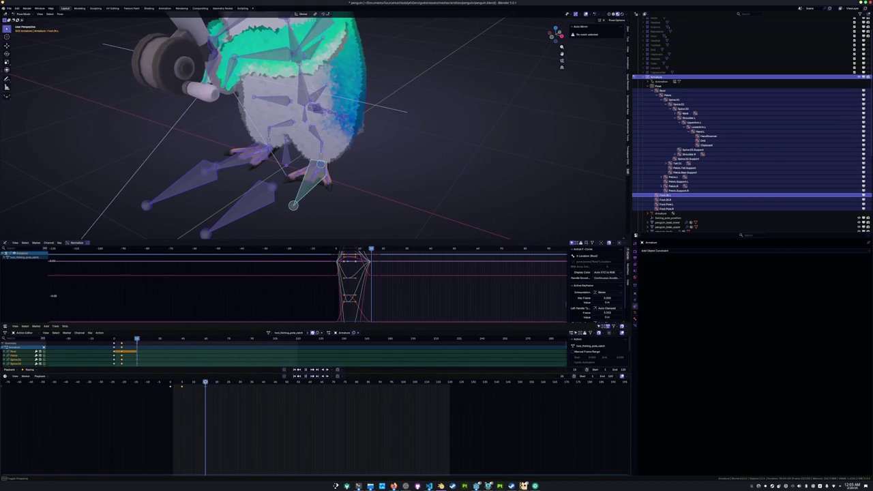
pyautogui.press('Down')
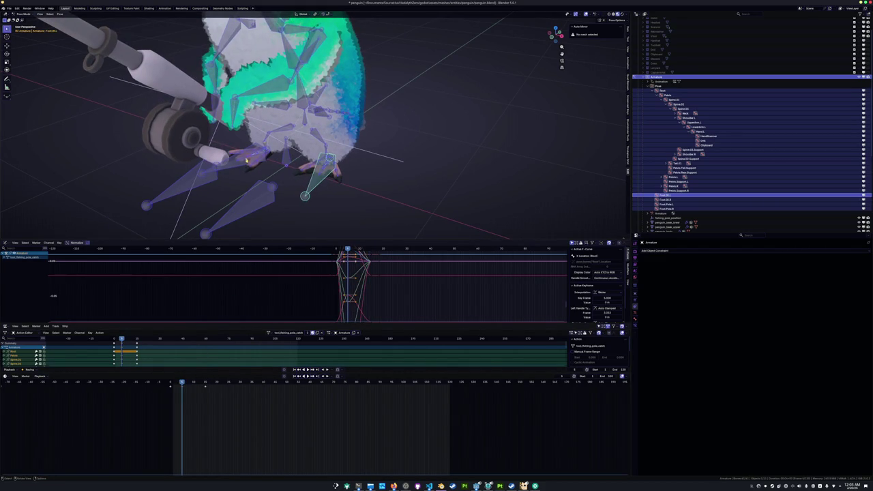
pyautogui.hotkey('alt', 'a')
# Select the Pelvis and Foot.IK.L bones and copy their pose
pyautogui.click(305, 124)
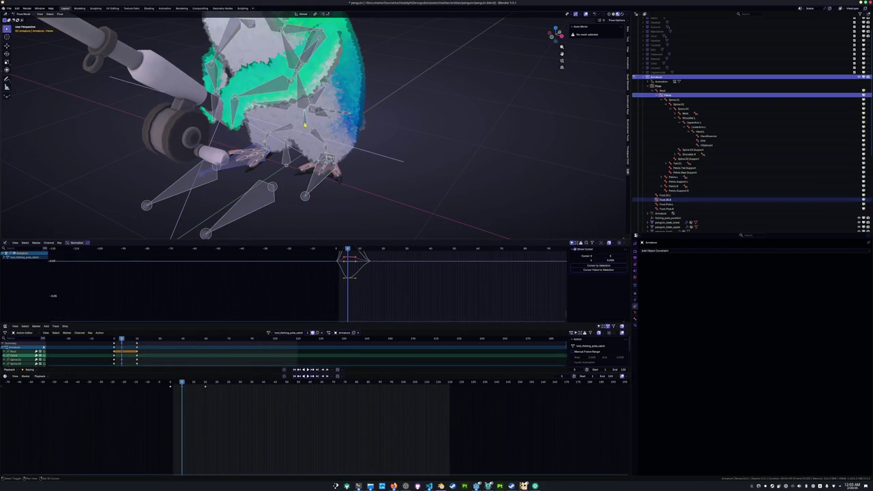
pyautogui.click(308, 189)
pyautogui.moveTo(308, 191); pyautogui.dragTo(301, 194, button='middle')
pyautogui.hotkey('ctrl', 'c')
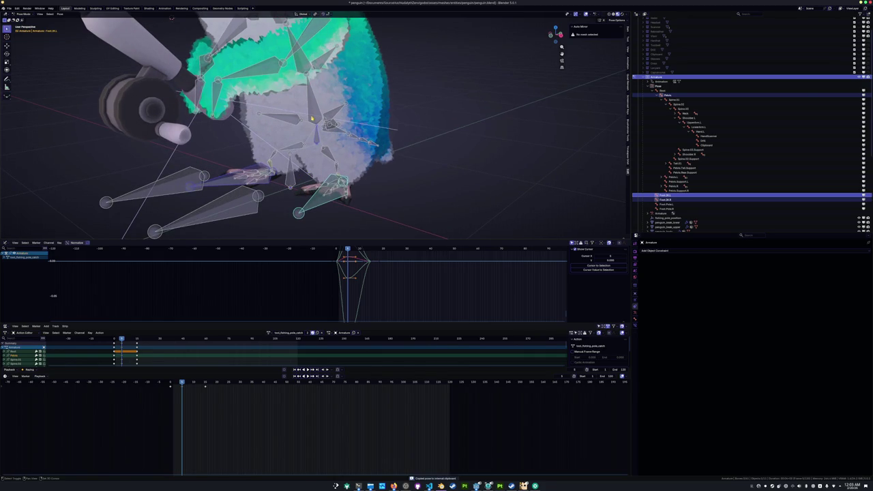
# Paste the copied pose mirrored at the later keyframe and keyframe it
pyautogui.click(313, 119)
pyautogui.click(205, 383)
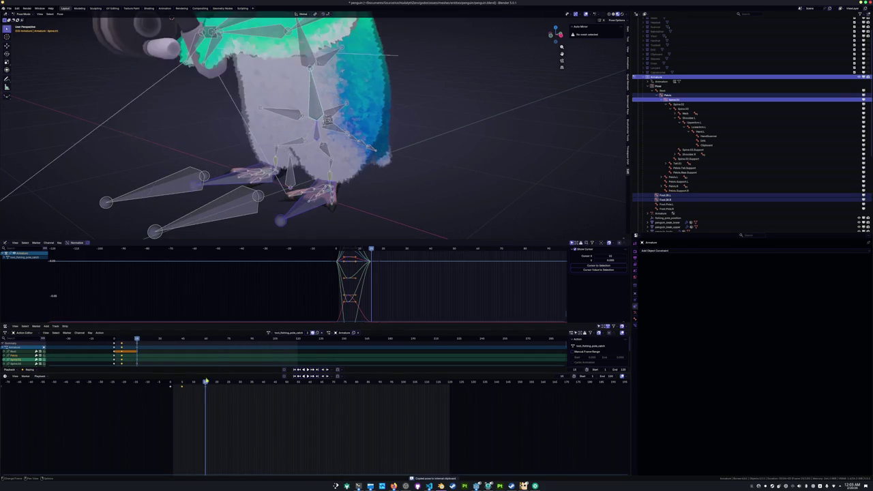
pyautogui.hotkey('ctrl', 'v')
pyautogui.hotkey('ctrl', 'shift', 'v')
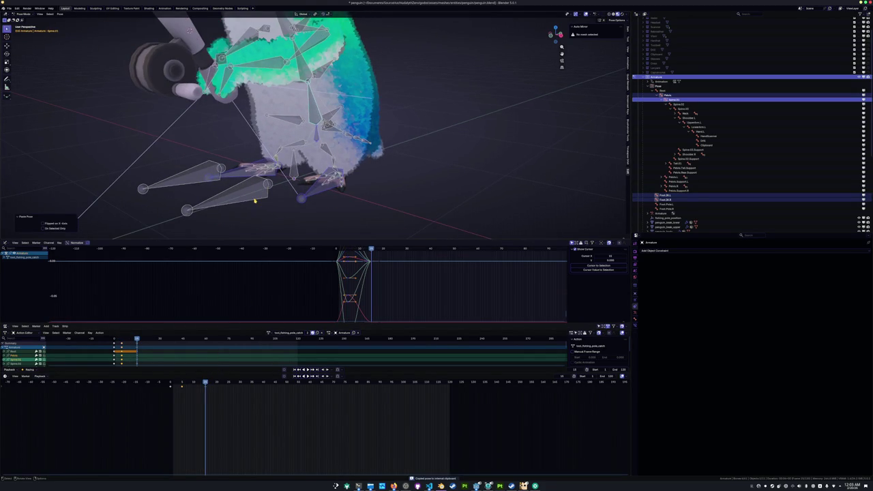
pyautogui.press('i')
pyautogui.scroll(-5, 255, 201)
pyautogui.moveTo(255, 200); pyautogui.dragTo(259, 121, button='middle')
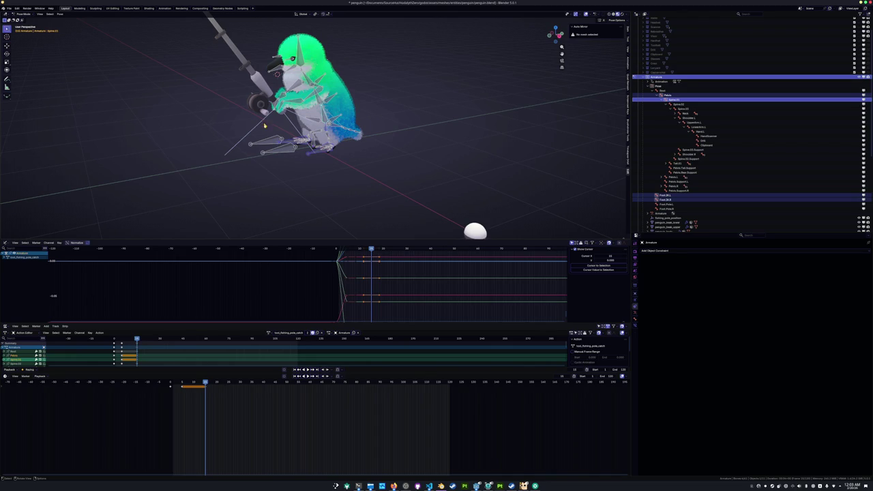
# Select every bone of the penguin's catch pose and copy it to the clipboard
pyautogui.scroll(1, 329, 177)
pyautogui.press('a')
pyautogui.hotkey('ctrl', 'c')
pyautogui.click(269, 332)
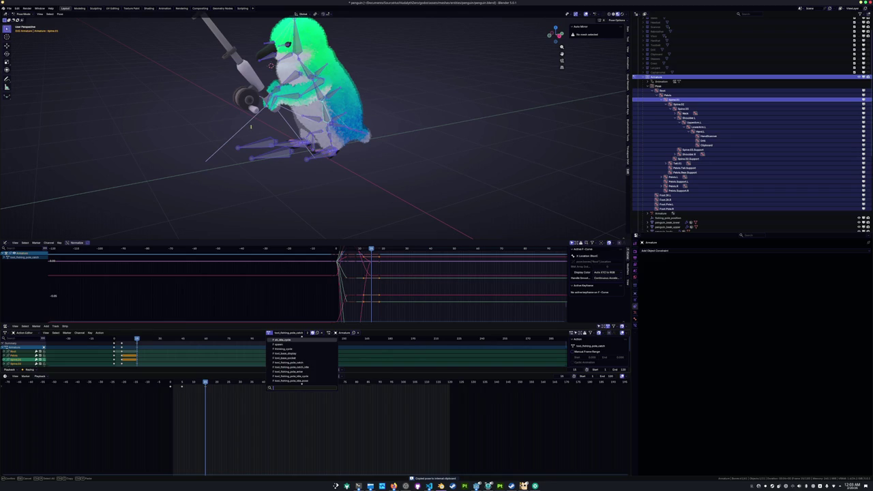
# Copy the pose, paste it mirrored at the next keyframe, then reselect all bones
pyautogui.click(181, 382)
pyautogui.moveTo(271, 65)
pyautogui.mouseDown(button='middle')
pyautogui.moveTo(236, 106)
pyautogui.moveTo(226, 204)
pyautogui.mouseUp(button='middle')
pyautogui.click(242, 126)
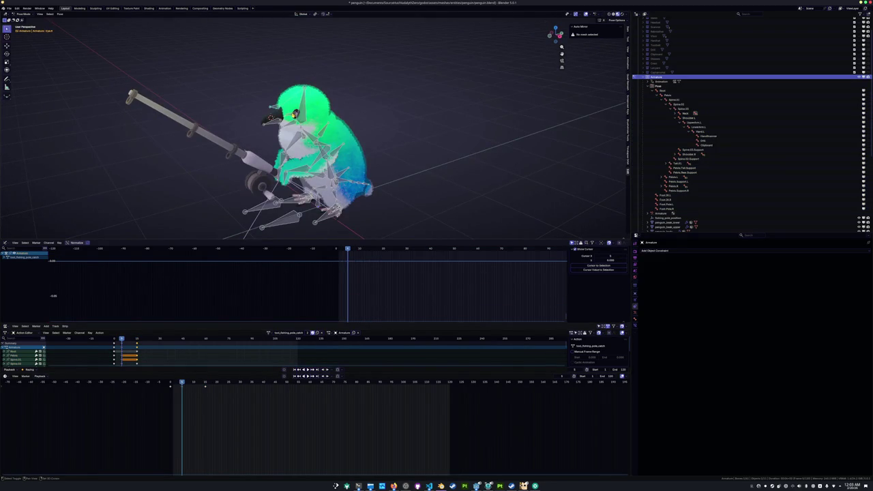
pyautogui.hotkey('ctrl', 'c')
pyautogui.press('Up')
pyautogui.hotkey('ctrl', 'shift', 'v')
pyautogui.scroll(5, 424, 90)
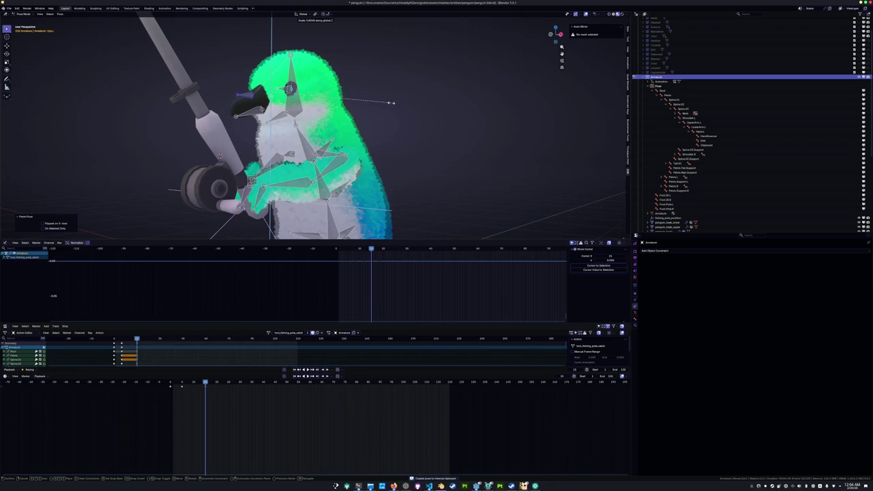
pyautogui.press('s')
pyautogui.click(399, 113)
pyautogui.moveTo(400, 113)
pyautogui.mouseDown(button='middle')
pyautogui.moveTo(414, 123)
pyautogui.moveTo(396, 113)
pyautogui.mouseUp(button='middle')
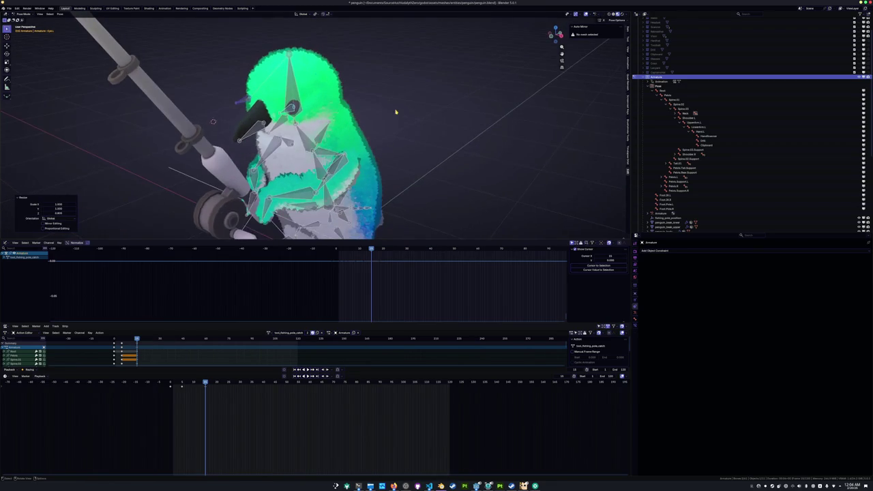
pyautogui.hotkey('alt', 'a')
pyautogui.scroll(-3, 394, 118)
pyautogui.press('a')
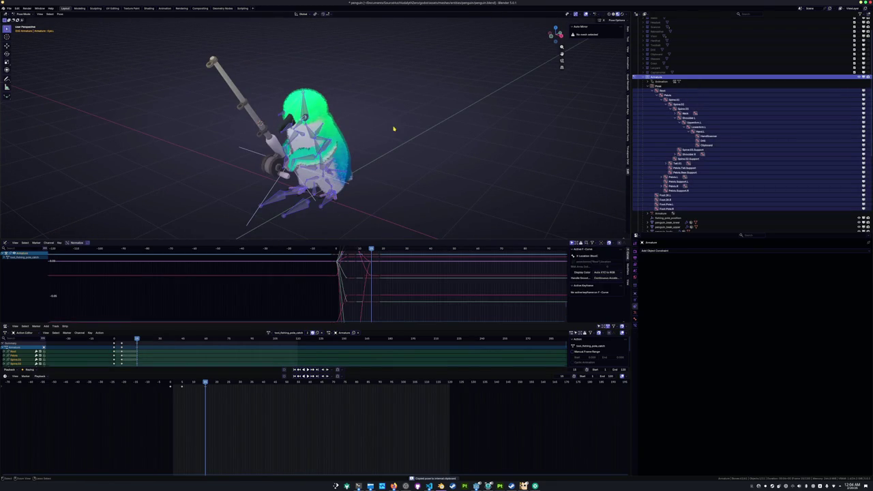
# Switch to the tool_fishing_pole_catch_idle action and keyframe the pasted catch pose
pyautogui.click(270, 333)
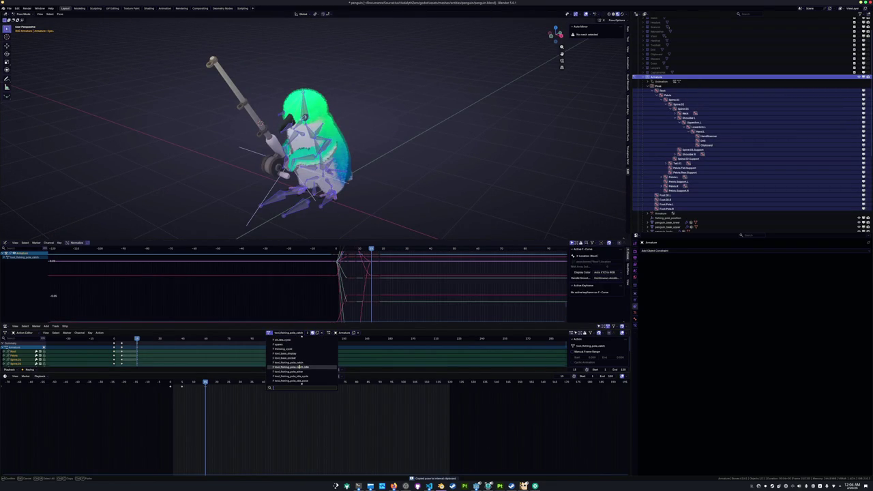
pyautogui.scroll(-1, 298, 363)
pyautogui.scroll(-1, 298, 363)
pyautogui.scroll(-1, 298, 361)
pyautogui.click(298, 354)
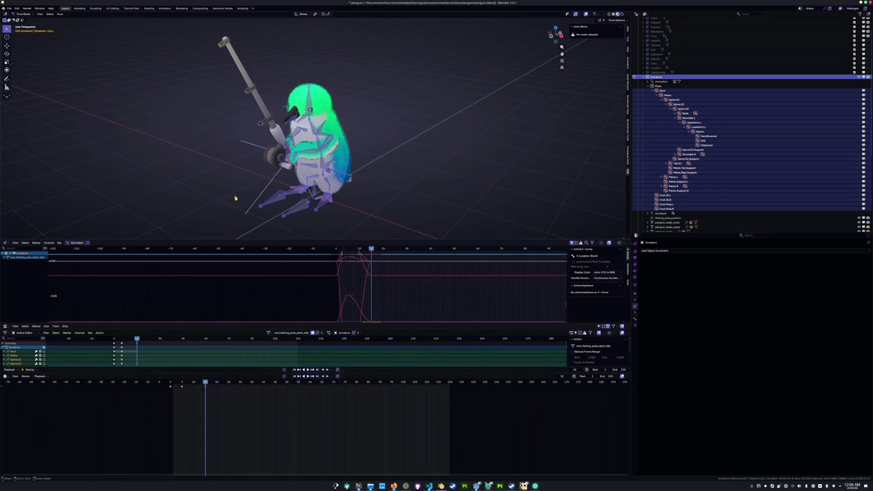
pyautogui.hotkey('ctrl', 'v')
pyautogui.press('i')
# Move the new keyframes back to frame 0 and view the penguin from the right
pyautogui.moveTo(170, 379); pyautogui.dragTo(129, 389)
pyautogui.press('Delete')
pyautogui.hotkey('ctrl', 'z')
pyautogui.press('g')
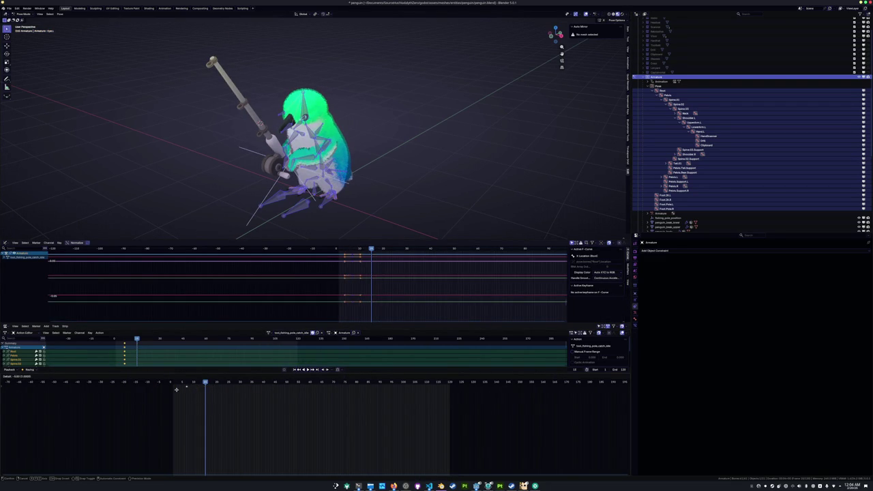
pyautogui.click(167, 388)
pyautogui.click(170, 384)
pyautogui.press('KP_3')
pyautogui.scroll(2, 266, 218)
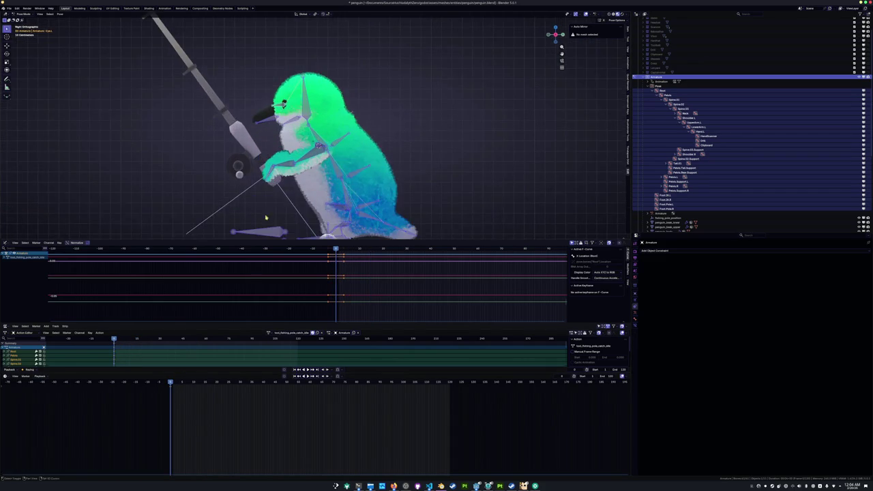
# Rotate Spine.01 to tilt the upper body back, then swing Tail.01 and tilt Spine.02
pyautogui.keyDown('shift'); pyautogui.moveTo(267, 218); pyautogui.dragTo(259, 207, button='middle'); pyautogui.keyUp('shift')
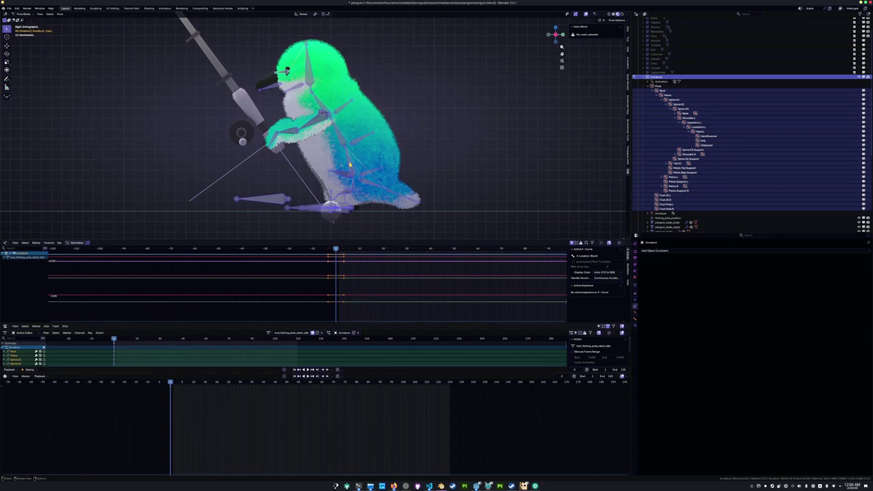
pyautogui.click(349, 163)
pyautogui.press('r')
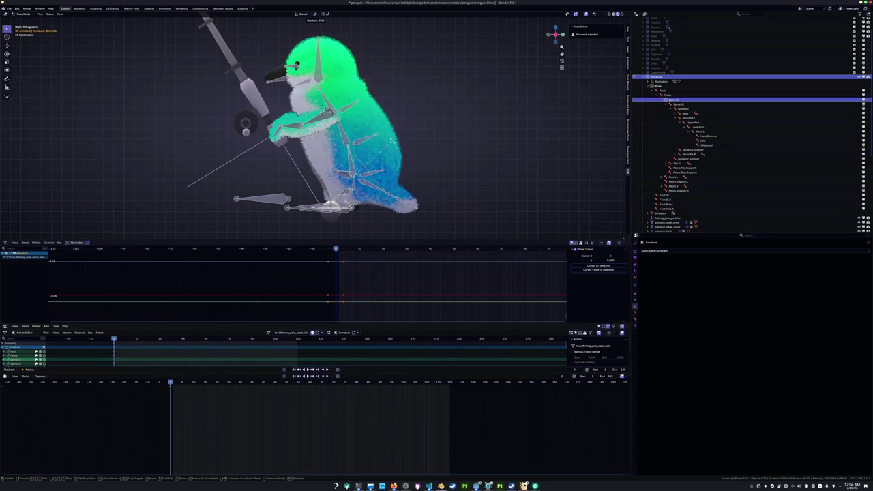
pyautogui.click(379, 205)
pyautogui.click(394, 201)
pyautogui.press('r')
pyautogui.click(439, 180)
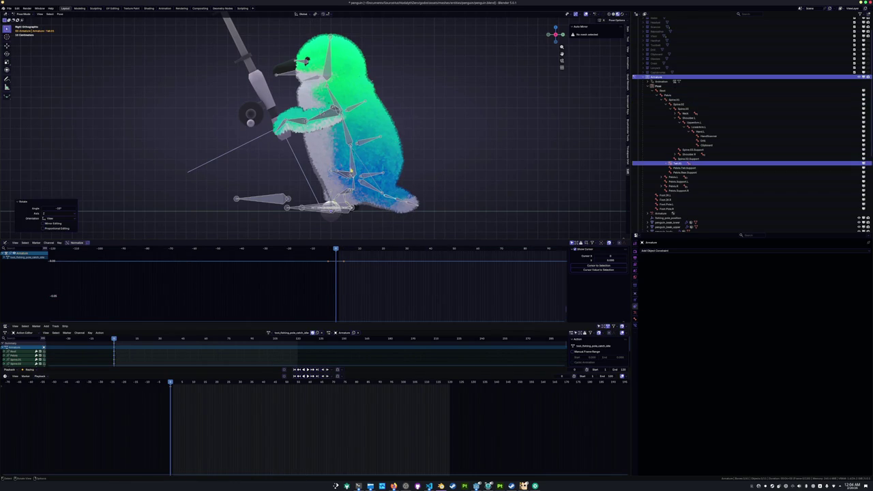
pyautogui.click(410, 113)
pyautogui.press('r')
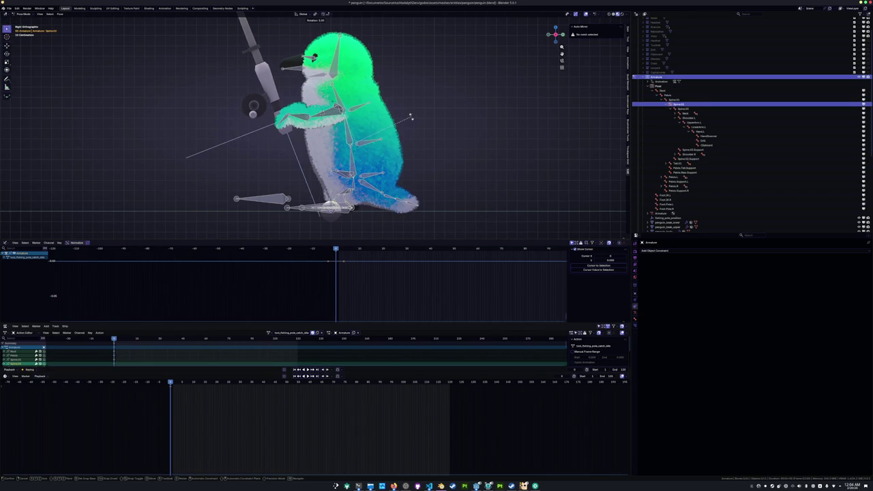
pyautogui.click(404, 120)
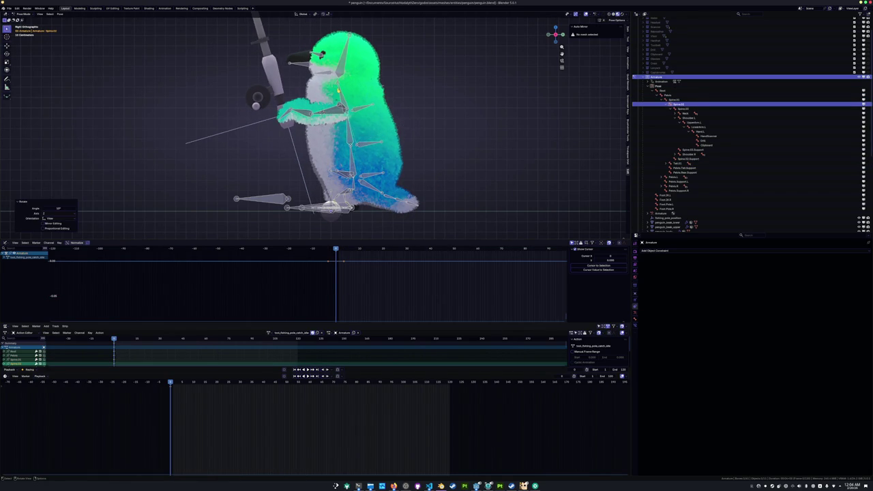
# Rotate Spine.03 and tilt the Neck so the beak points down
pyautogui.click(337, 89)
pyautogui.press('r')
pyautogui.click(353, 68)
pyautogui.click(341, 79)
pyautogui.press('r')
pyautogui.press('Escape')
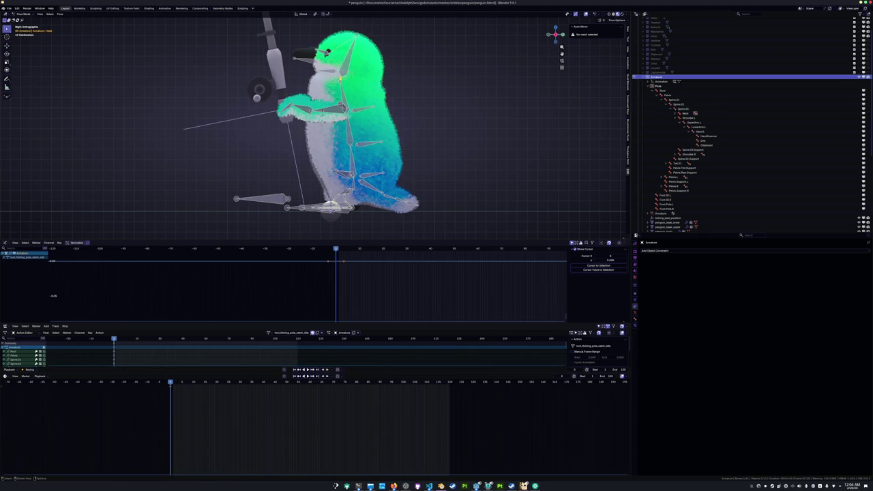
pyautogui.press('r')
pyautogui.click(356, 116)
# Undo a Spine.03 rotation and start twisting a lower spine bone around global Z
pyautogui.click(349, 139)
pyautogui.press('r')
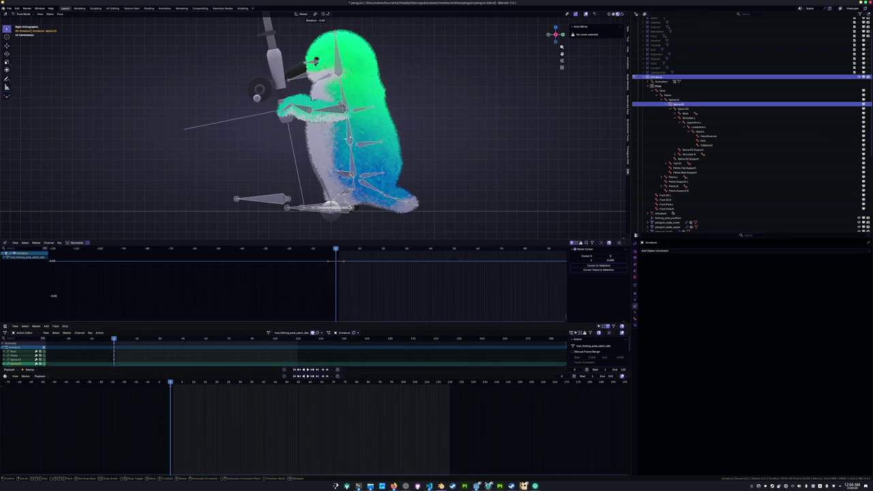
pyautogui.click(349, 142)
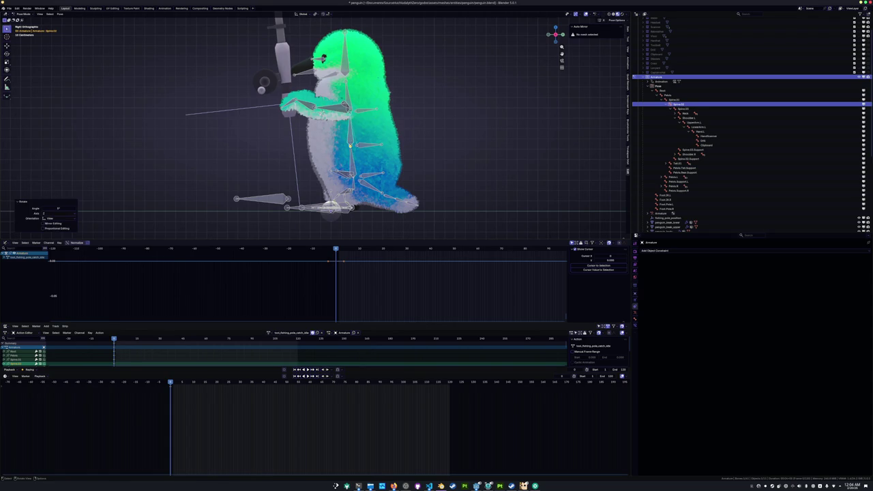
pyautogui.hotkey('ctrl', 'z')
pyautogui.click(357, 143)
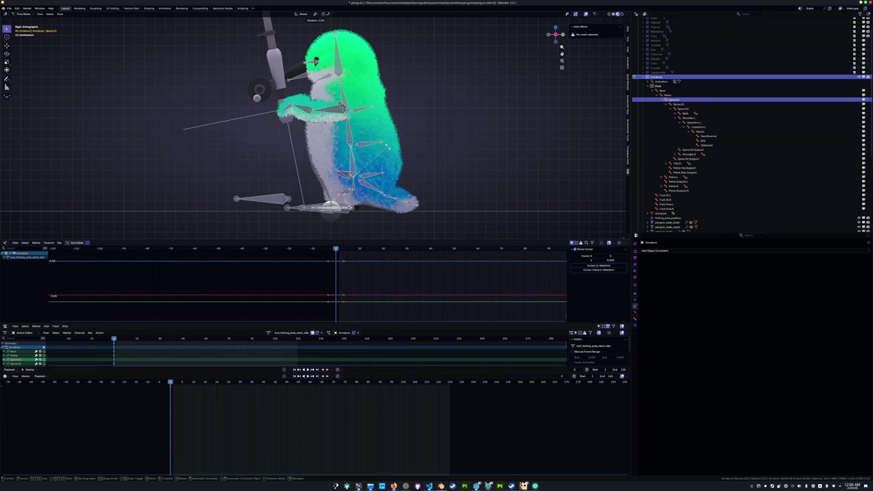
pyautogui.click(357, 144)
pyautogui.moveTo(358, 143)
pyautogui.mouseDown(button='middle')
pyautogui.moveTo(273, 63)
pyautogui.moveTo(307, 133)
pyautogui.moveTo(383, 92)
pyautogui.mouseUp(button='middle')
pyautogui.click(300, 113)
pyautogui.press('r')
pyautogui.press('z')
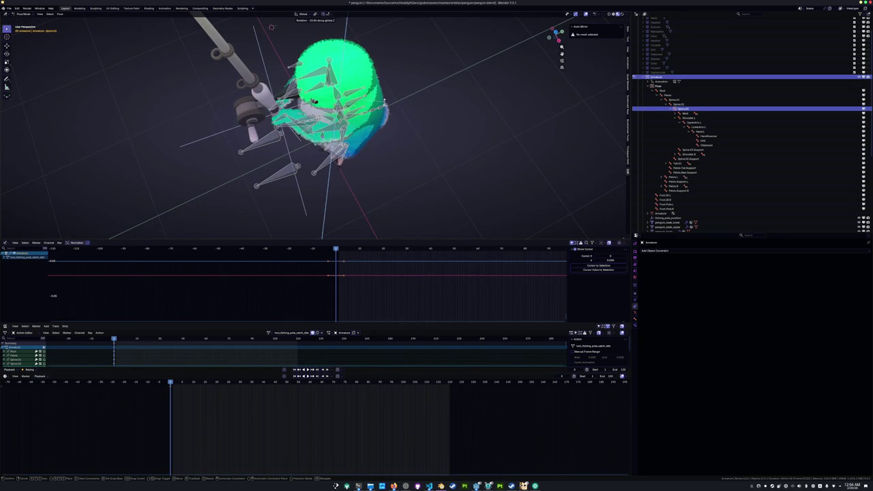
# Twist the spine bone around the global Z axis twice
pyautogui.click(272, 27)
pyautogui.moveTo(272, 27); pyautogui.dragTo(219, 77, button='middle')
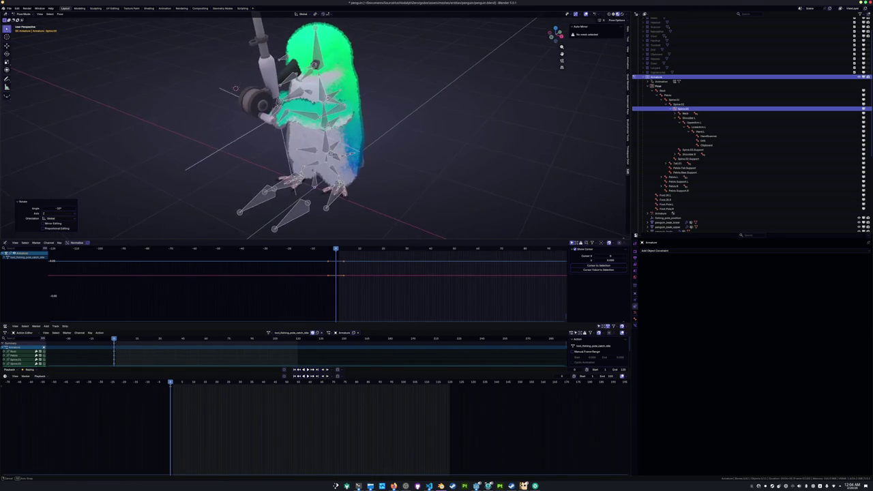
pyautogui.moveTo(314, 95)
pyautogui.mouseDown(button='middle')
pyautogui.moveTo(346, 120)
pyautogui.moveTo(353, 100)
pyautogui.mouseUp(button='middle')
pyautogui.scroll(3, 351, 121)
pyautogui.press('r')
pyautogui.press('z')
pyautogui.click(112, 91)
pyautogui.moveTo(116, 93)
pyautogui.mouseDown(button='middle')
pyautogui.moveTo(275, 133)
pyautogui.moveTo(317, 158)
pyautogui.mouseUp(button='middle')
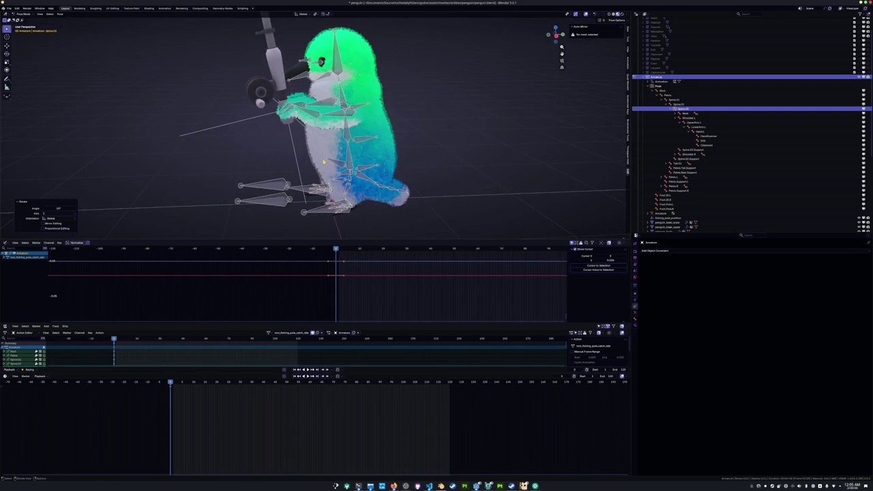
pyautogui.press('KP_3')
pyautogui.moveTo(307, 143); pyautogui.dragTo(321, 146, button='middle')
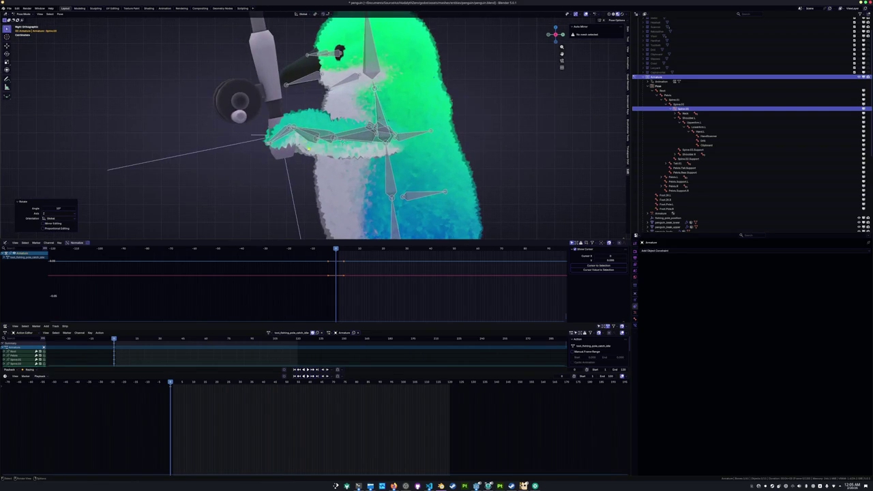
pyautogui.press('r')
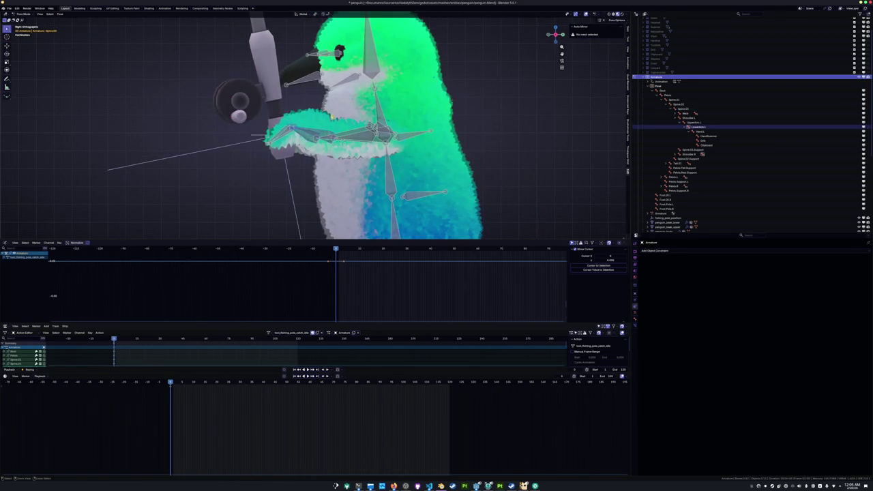
# Rotate LowerArm.L, then turn Hand.L by -35 degrees
pyautogui.click(302, 114)
pyautogui.press('r')
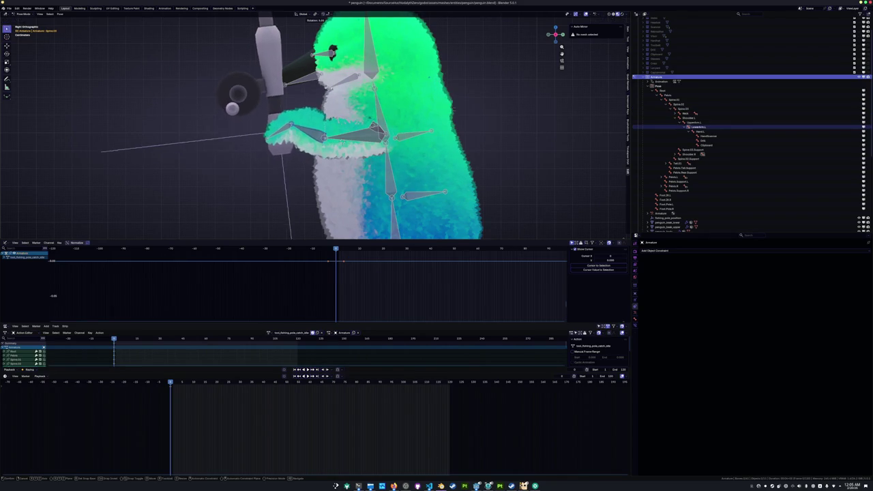
pyautogui.click(453, 123)
pyautogui.moveTo(453, 122); pyautogui.dragTo(330, 93, button='middle')
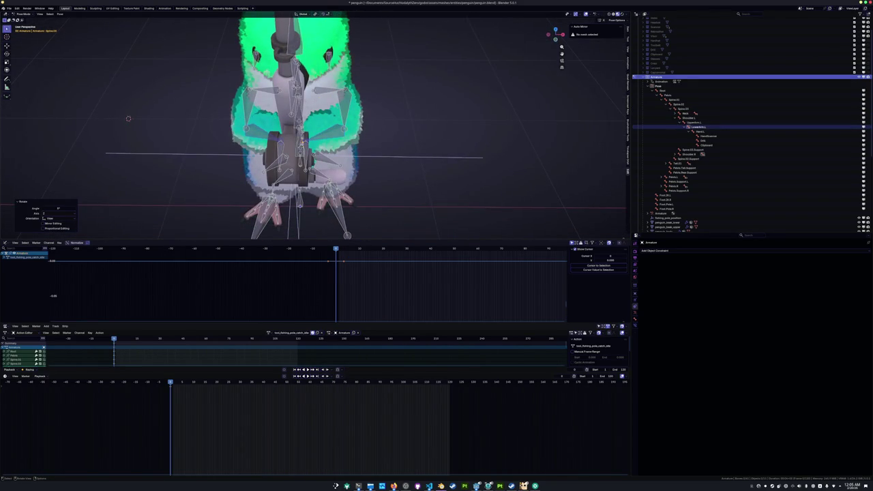
pyautogui.moveTo(303, 138); pyautogui.dragTo(364, 130, button='middle')
pyautogui.press('r')
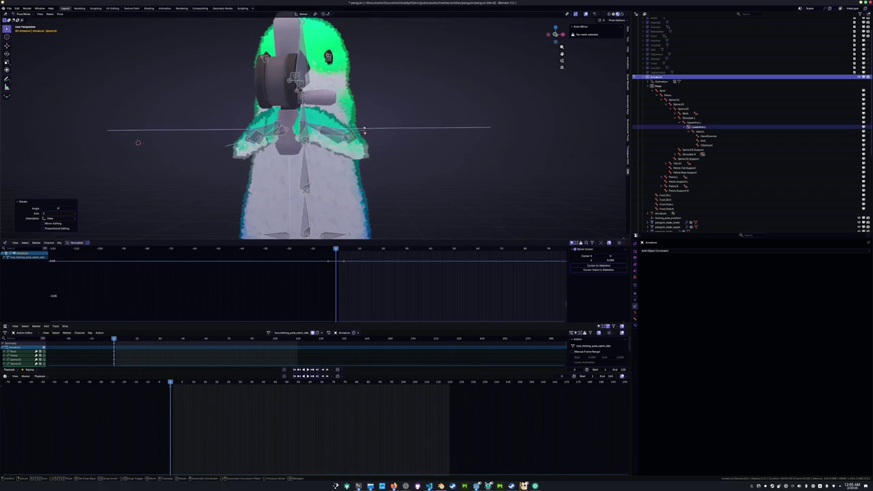
pyautogui.rightClick(300, 131)
pyautogui.press(']')
pyautogui.moveTo(138, 143); pyautogui.dragTo(130, 150, button='middle')
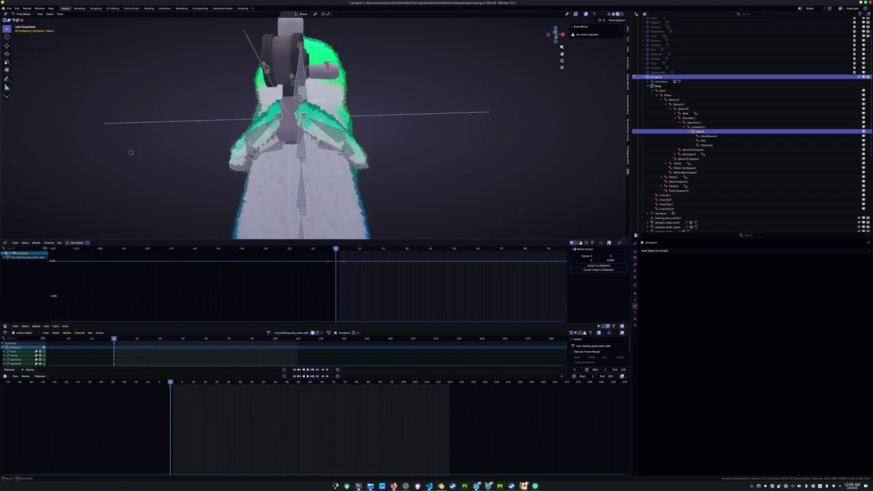
pyautogui.press('r')
pyautogui.write('zy')
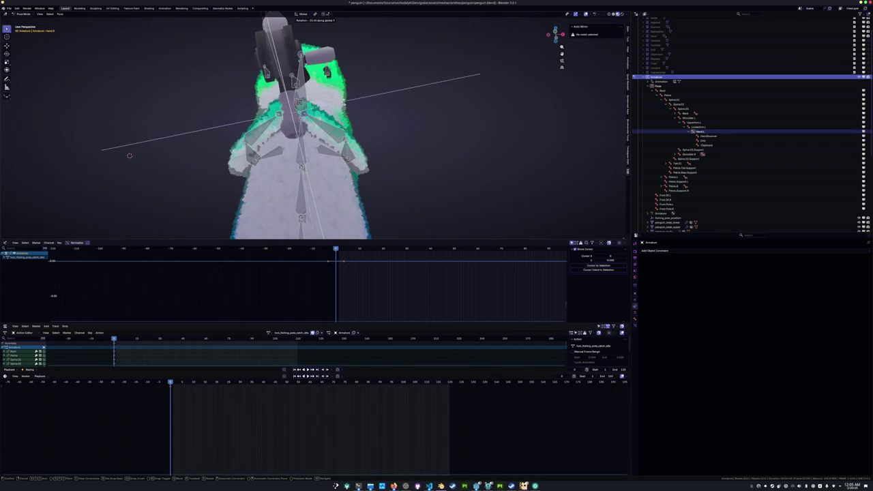
pyautogui.write('-35')
pyautogui.press('Return')
pyautogui.moveTo(129, 156)
pyautogui.mouseDown(button='middle')
pyautogui.moveTo(103, 154)
pyautogui.moveTo(150, 138)
pyautogui.moveTo(235, 141)
pyautogui.mouseUp(button='middle')
pyautogui.press('Return')
# Rotate the Neck 20 degrees on Y and Spine.03 around the X axis
pyautogui.click(343, 90)
pyautogui.moveTo(343, 90); pyautogui.dragTo(364, 108, button='middle')
pyautogui.press('r')
pyautogui.press('y')
pyautogui.press('Return')
pyautogui.click(356, 111)
pyautogui.press('r')
pyautogui.press('x')
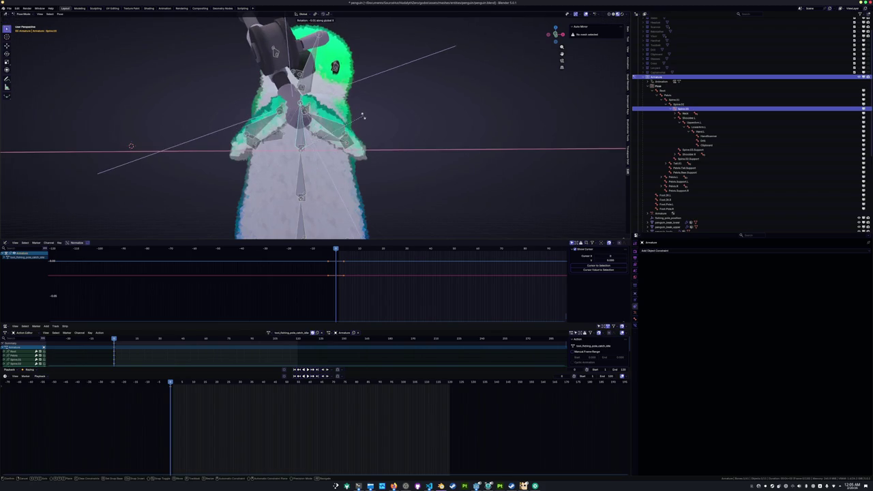
pyautogui.click(361, 118)
# Rotate UpperArm.R around Z and UpperArm.L by -15 degrees on Z
pyautogui.moveTo(361, 117)
pyautogui.mouseDown(button='middle')
pyautogui.moveTo(305, 158)
pyautogui.moveTo(313, 149)
pyautogui.mouseUp(button='middle')
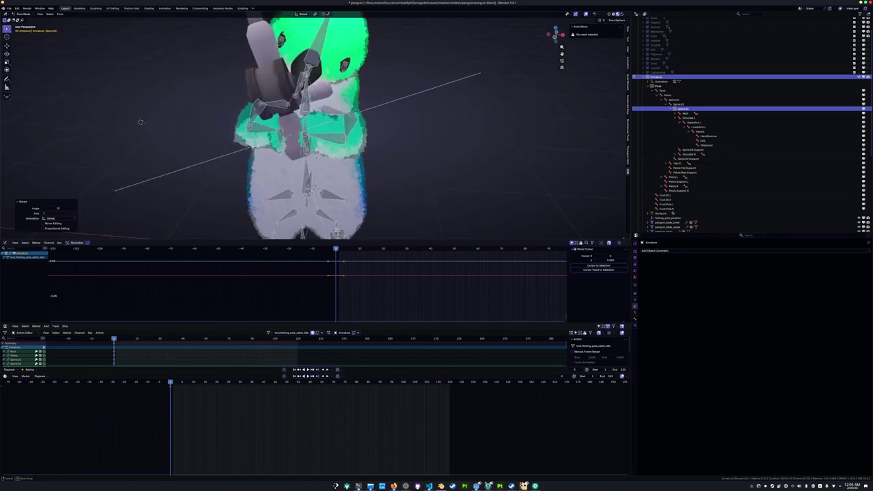
pyautogui.click(246, 120)
pyautogui.moveTo(246, 120); pyautogui.dragTo(617, 217, button='middle')
pyautogui.press('r')
pyautogui.press('z')
pyautogui.click(324, 118)
pyautogui.click(324, 118)
pyautogui.press('r')
pyautogui.press('z')
pyautogui.press('-')
pyautogui.press('Return')
pyautogui.moveTo(182, 130); pyautogui.dragTo(176, 106, button='middle')
pyautogui.click(181, 110)
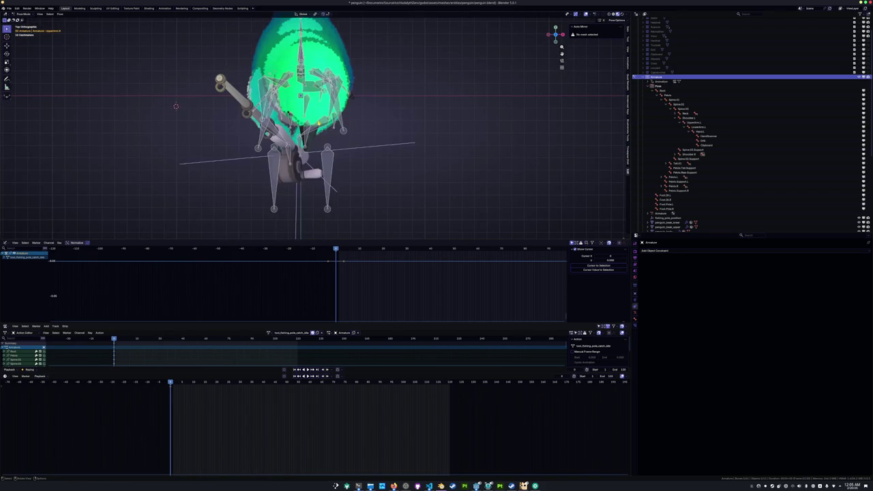
# Rotate the upper arms and the right lower arm (-33°) to reposition the arms on the pole
pyautogui.moveTo(355, 115); pyautogui.dragTo(362, 119, button='middle')
pyautogui.press('r')
pyautogui.press('Return')
pyautogui.click(277, 145)
pyautogui.press('r')
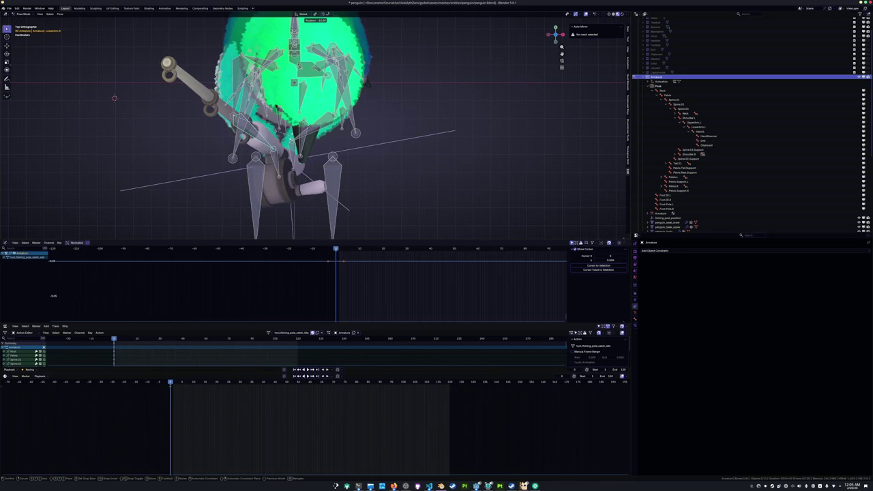
pyautogui.press('Return')
pyautogui.click(321, 129)
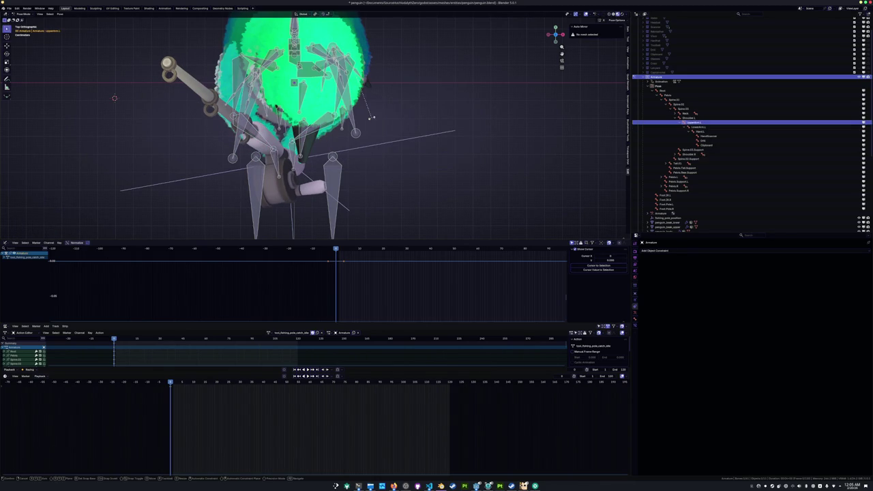
pyautogui.press('r')
pyautogui.press('Return')
pyautogui.click(283, 133)
pyautogui.press('r')
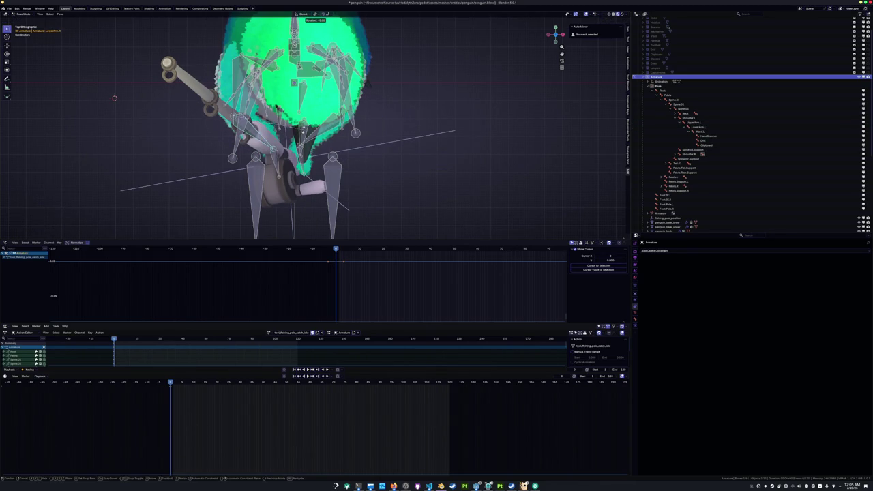
pyautogui.press('Return')
# Rotate the Hand.R and Hand.L bones to adjust the grip on the pole
pyautogui.click(285, 162)
pyautogui.press('r')
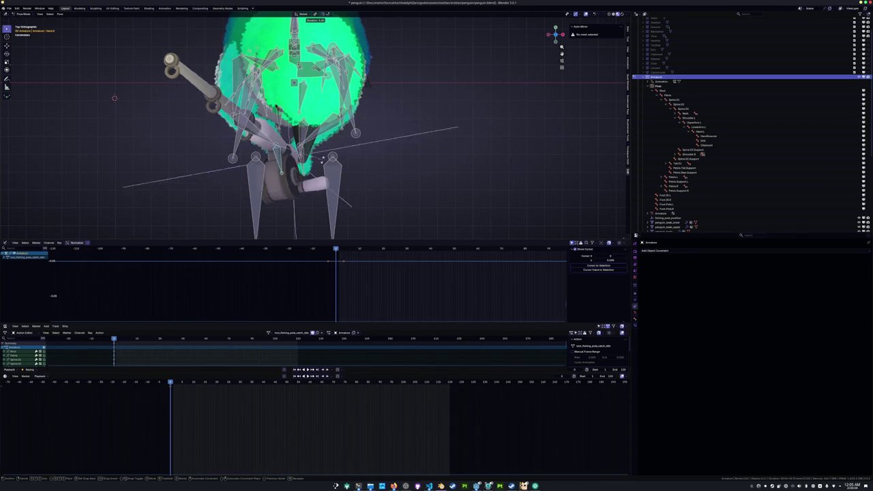
pyautogui.press('Return')
pyautogui.click(302, 169)
pyautogui.press('r')
pyautogui.press('Return')
# Re-rotate the Hand.L bone from the right-side view
pyautogui.moveTo(115, 98)
pyautogui.mouseDown(button='middle')
pyautogui.moveTo(222, 127)
pyautogui.moveTo(228, 155)
pyautogui.moveTo(280, 157)
pyautogui.mouseUp(button='middle')
pyautogui.click(232, 147)
pyautogui.scroll(-2, 233, 148)
pyautogui.click(294, 128)
pyautogui.press('KP_3')
pyautogui.press('r')
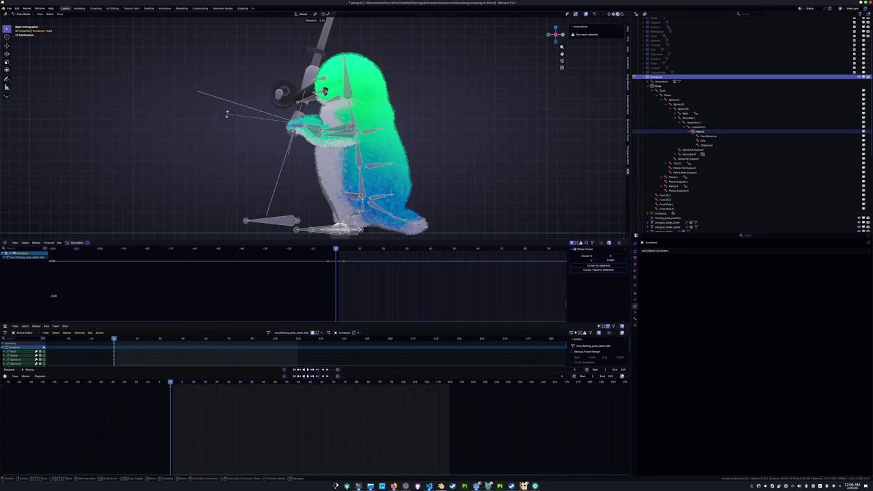
pyautogui.click(229, 89)
# Try moving a foot IK bone and scaling the Pelvis.R bone, cancelling both
pyautogui.moveTo(229, 88); pyautogui.dragTo(538, 96, button='middle')
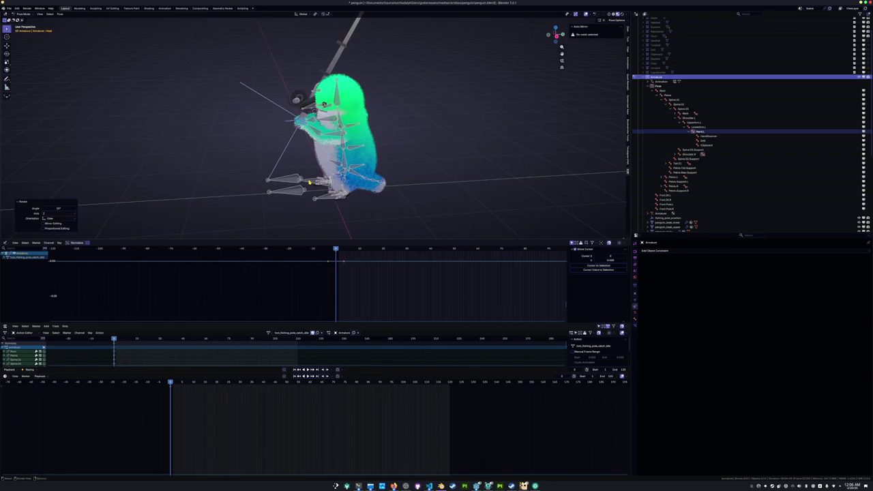
pyautogui.click(309, 181)
pyautogui.press('g')
pyautogui.press('y')
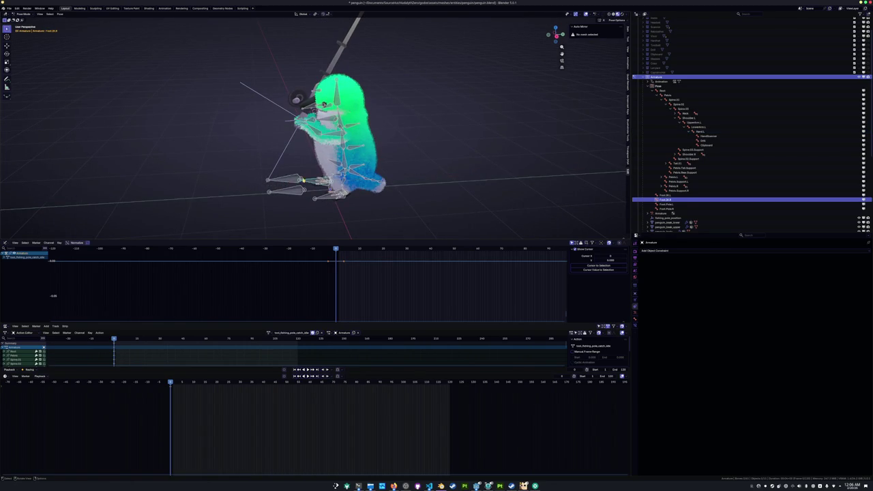
pyautogui.press('s')
pyautogui.press('Escape')
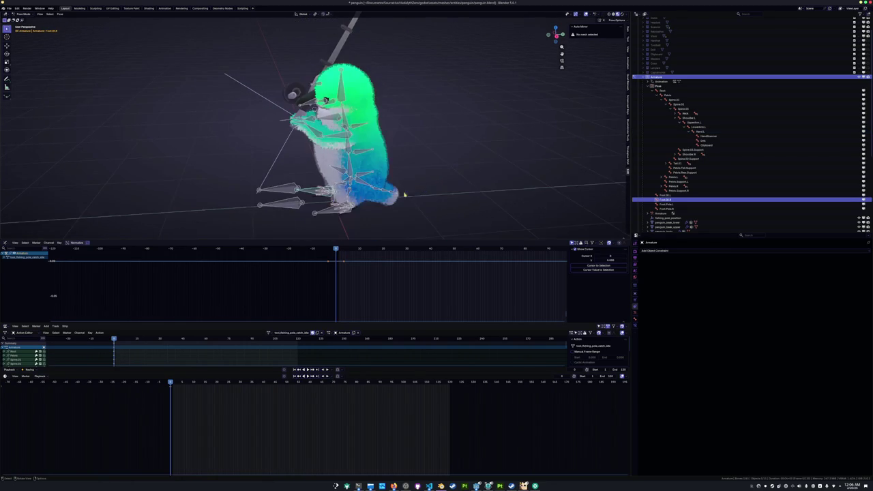
pyautogui.click(382, 186)
pyautogui.click(342, 187)
pyautogui.press('s')
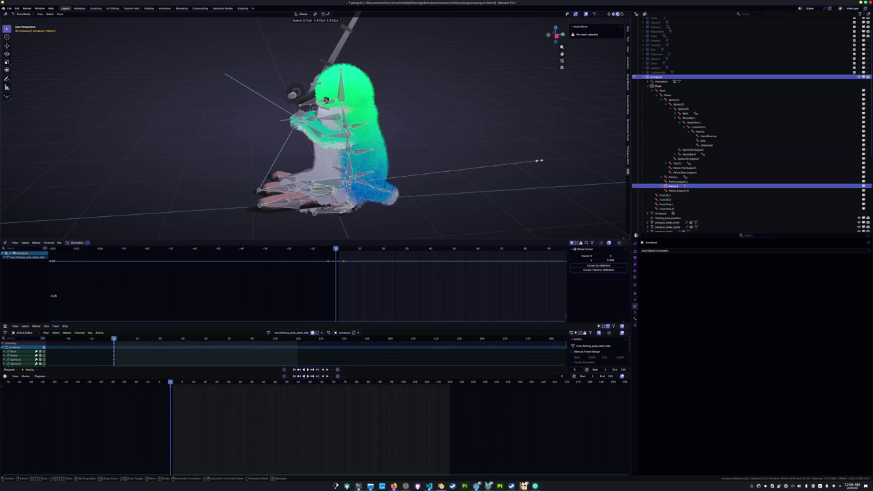
pyautogui.press('Escape')
# From the top view, rotate UpperArm.R and turn LowerArm.R by -6 degrees
pyautogui.moveTo(485, 163); pyautogui.dragTo(366, 171, button='middle')
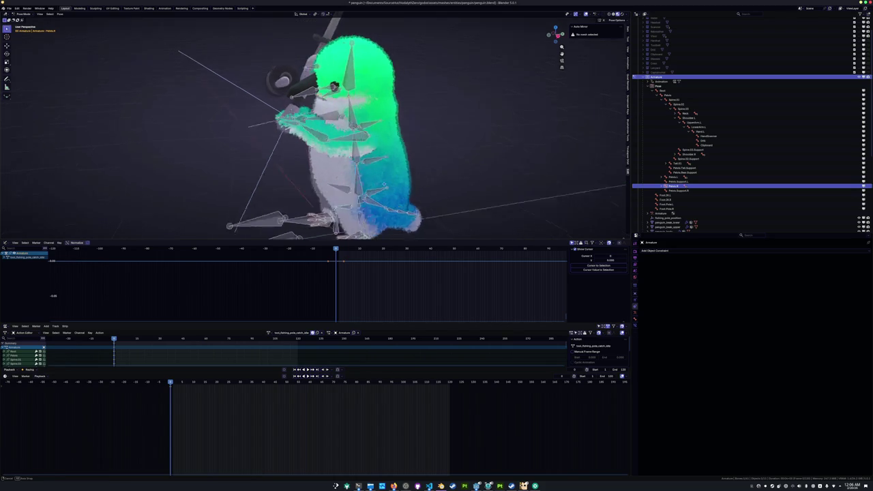
pyautogui.click(315, 109)
pyautogui.press('KP_1')
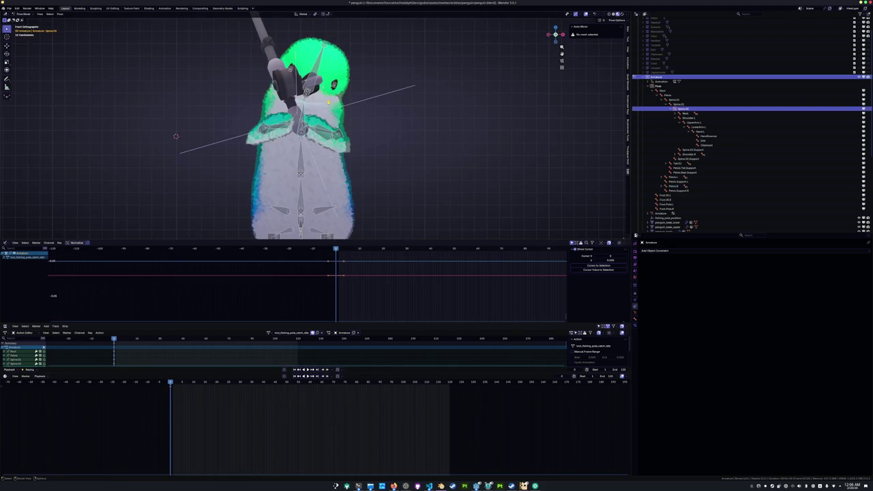
pyautogui.press('KP_7')
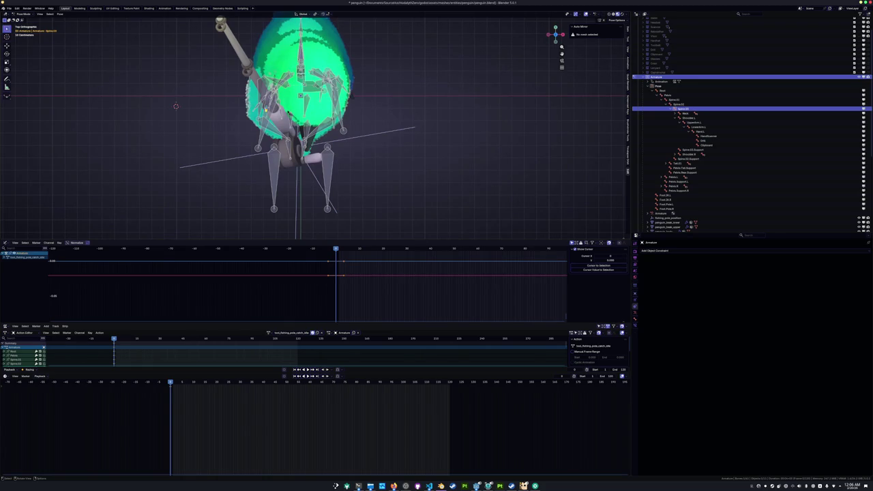
pyautogui.click(259, 111)
pyautogui.press('r')
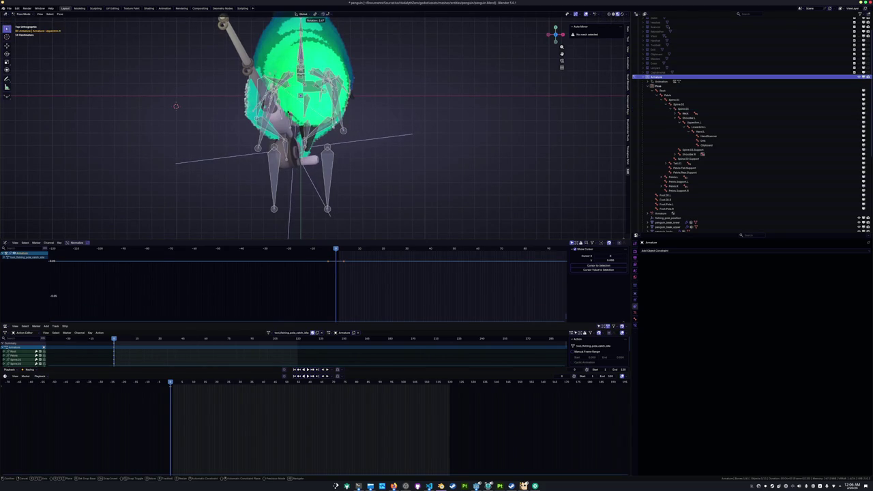
pyautogui.press('Return')
pyautogui.click(259, 88)
pyautogui.press('r')
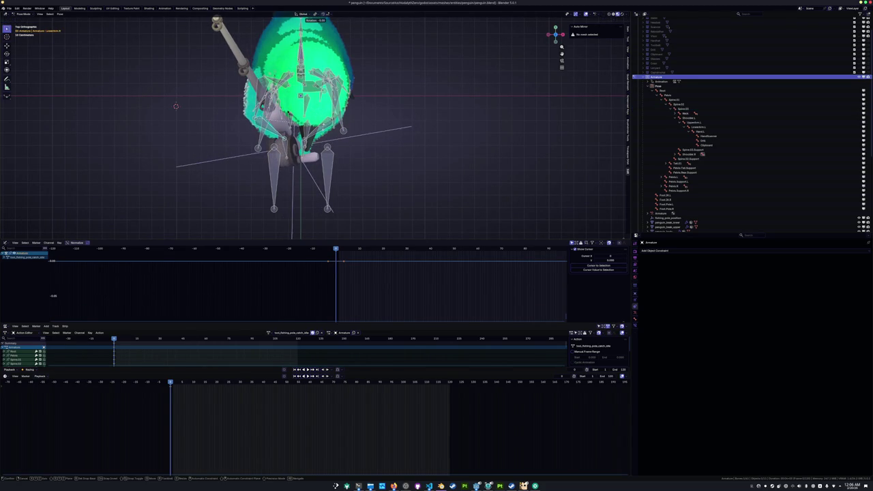
pyautogui.press('Return')
# Rotate two more arm bones to finish refining the grip
pyautogui.click(257, 116)
pyautogui.press('r')
pyautogui.press('Return')
pyautogui.click(293, 127)
pyautogui.press('r')
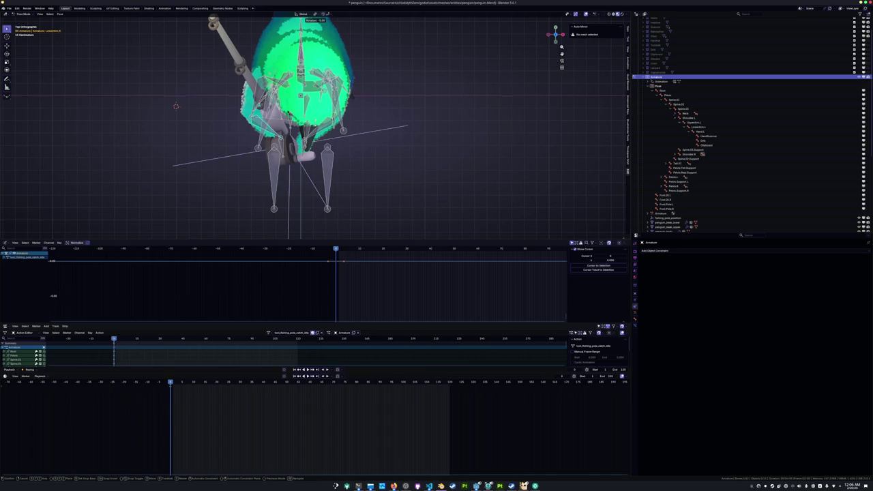
pyautogui.press('Return')
pyautogui.moveTo(292, 126)
pyautogui.mouseDown(button='middle')
pyautogui.moveTo(270, 93)
pyautogui.moveTo(276, 88)
pyautogui.moveTo(232, 109)
pyautogui.mouseUp(button='middle')
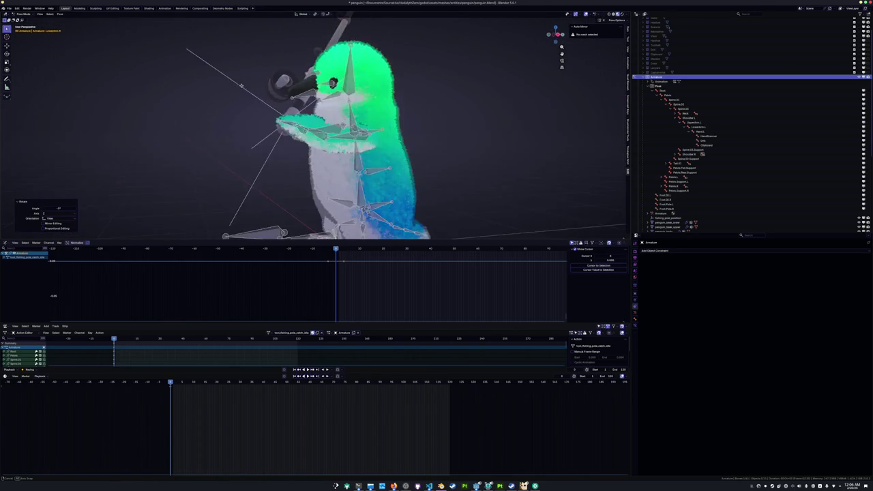
# Turn the Neck bone 35 degrees around Z
pyautogui.click(337, 88)
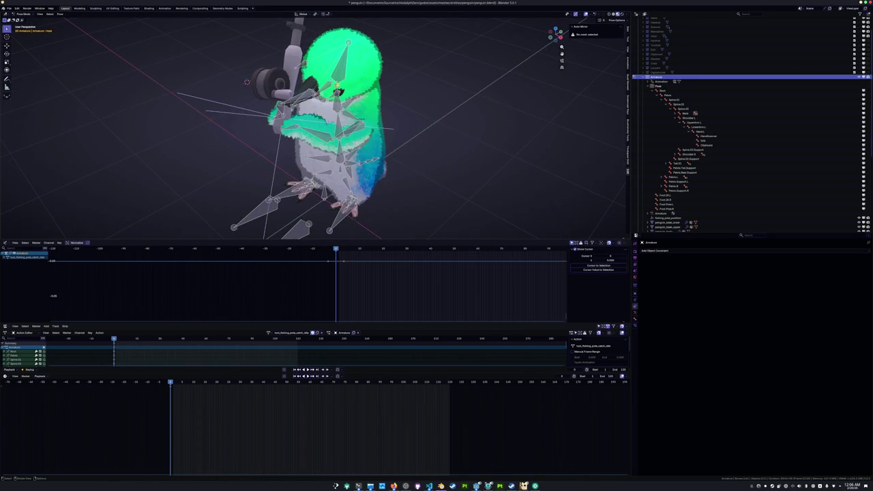
pyautogui.moveTo(337, 89)
pyautogui.mouseDown(button='middle')
pyautogui.moveTo(293, 109)
pyautogui.moveTo(320, 106)
pyautogui.moveTo(259, 95)
pyautogui.mouseUp(button='middle')
pyautogui.press('r')
pyautogui.press('z')
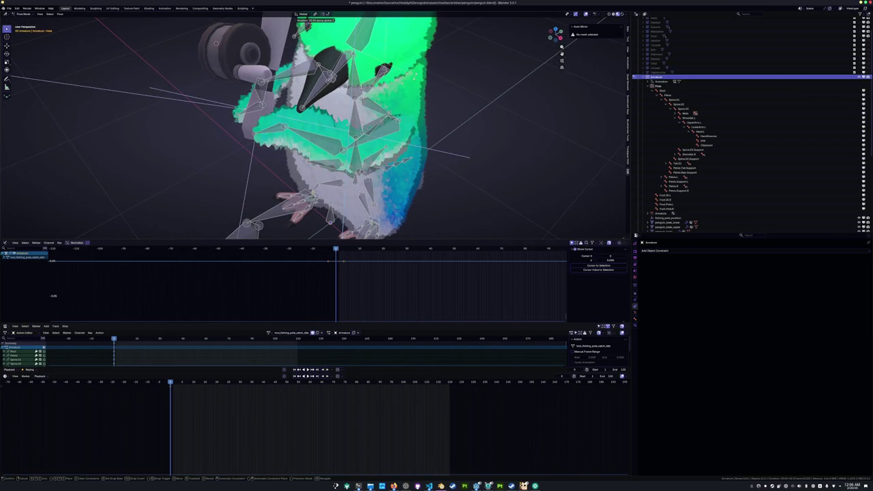
pyautogui.press('Return')
# Inspect the pose from front, side and three-quarter angles, then select all bones
pyautogui.moveTo(321, 102)
pyautogui.mouseDown(button='middle')
pyautogui.moveTo(374, 101)
pyautogui.moveTo(457, 139)
pyautogui.moveTo(413, 135)
pyautogui.mouseUp(button='middle')
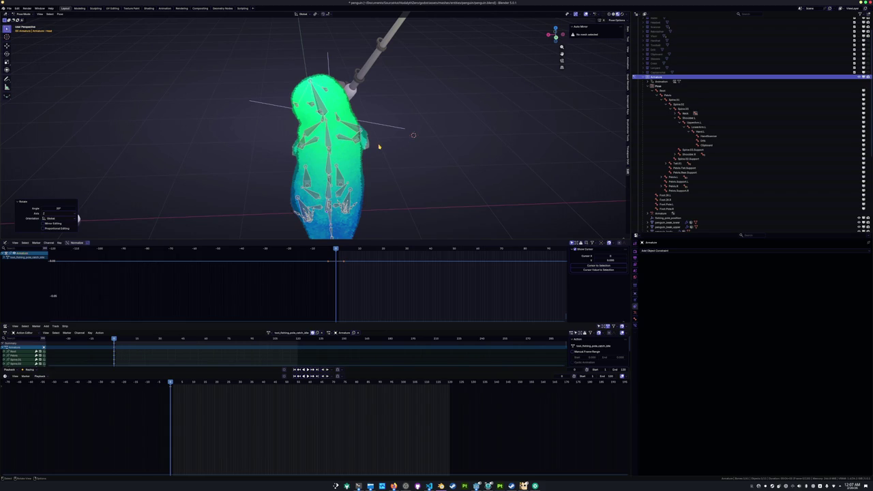
pyautogui.moveTo(379, 146)
pyautogui.mouseDown(button='middle')
pyautogui.moveTo(402, 95)
pyautogui.moveTo(382, 102)
pyautogui.mouseUp(button='middle')
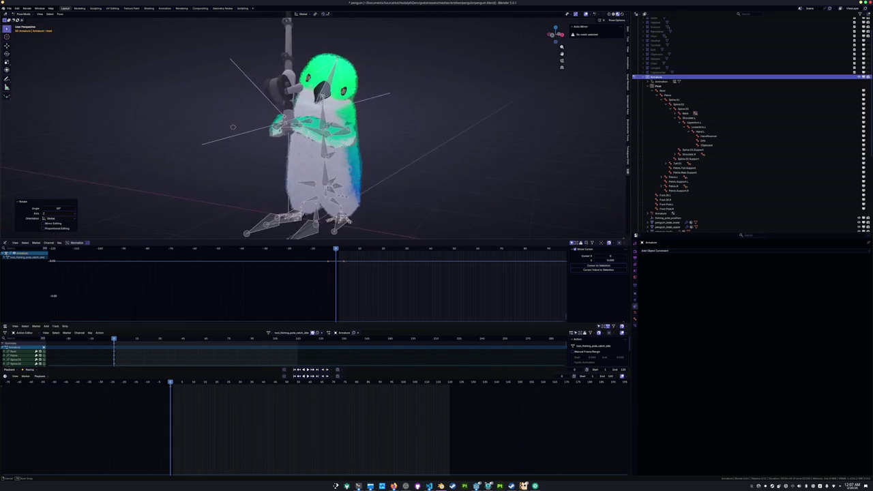
pyautogui.moveTo(158, 121)
pyautogui.mouseDown(button='middle')
pyautogui.moveTo(273, 156)
pyautogui.moveTo(276, 167)
pyautogui.mouseUp(button='middle')
pyautogui.press('a')
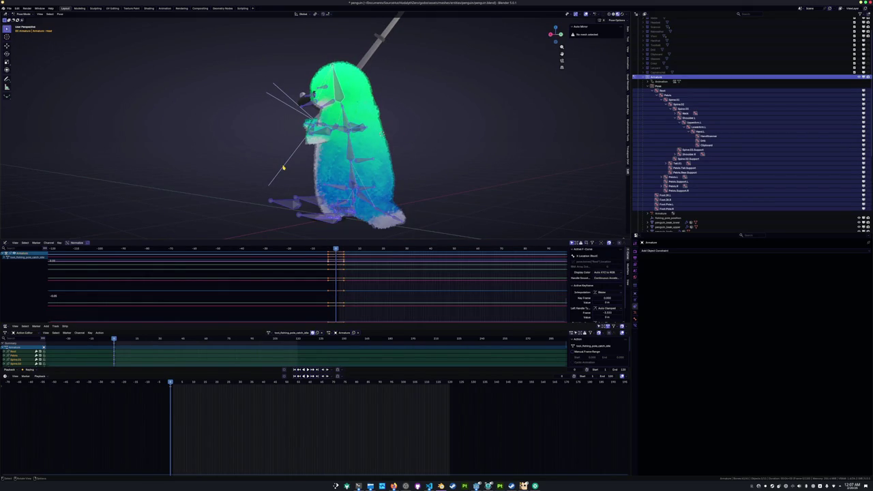
# Select the Spine.03 bone while viewing the penguin from the right side
pyautogui.press('KP_3')
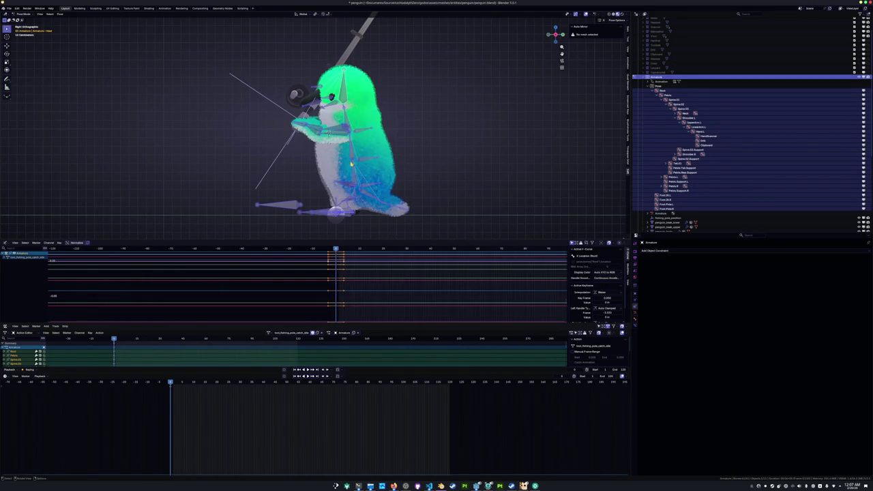
pyautogui.moveTo(228, 225); pyautogui.dragTo(232, 176, button='middle')
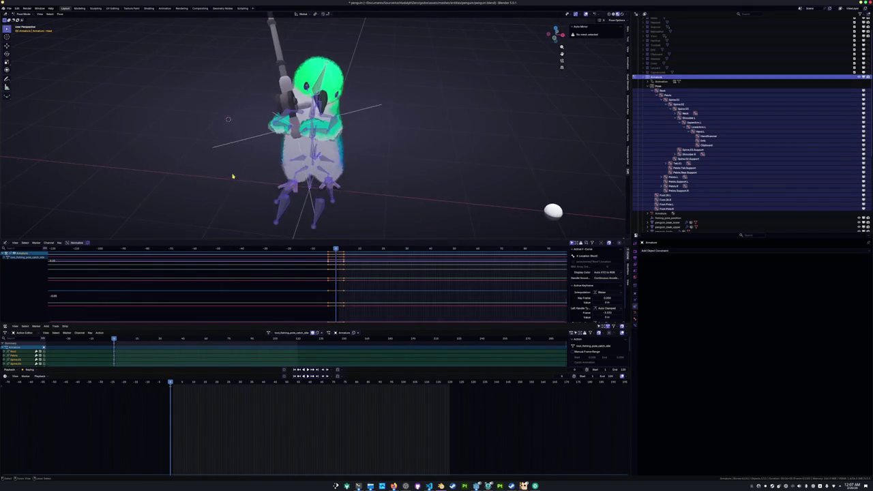
pyautogui.scroll(2, 240, 187)
pyautogui.click(678, 109)
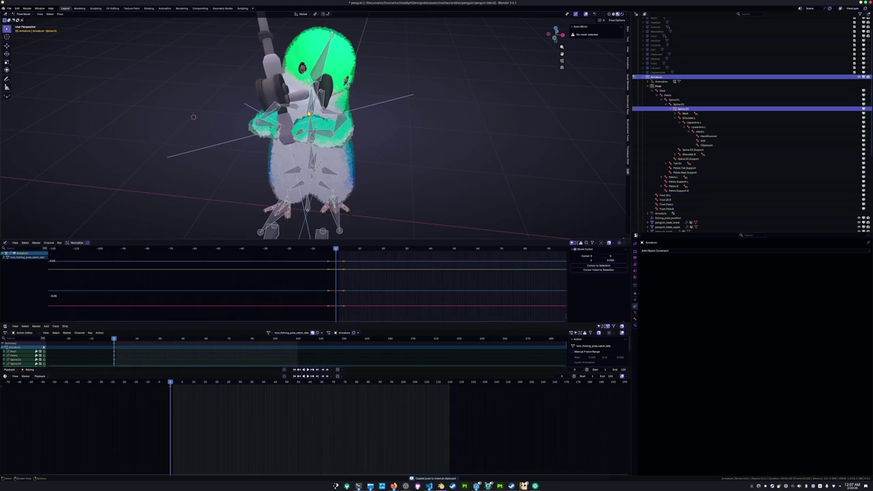
pyautogui.moveTo(323, 139); pyautogui.dragTo(300, 177, button='middle')
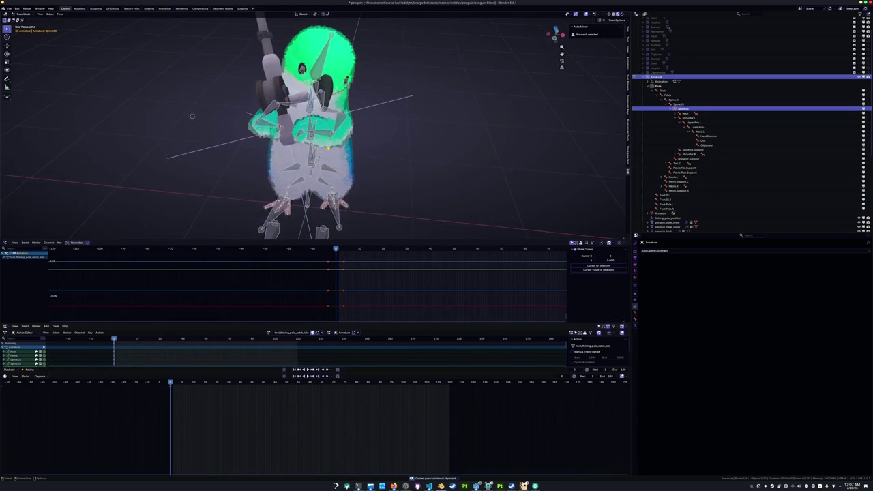
pyautogui.scroll(-2, 291, 201)
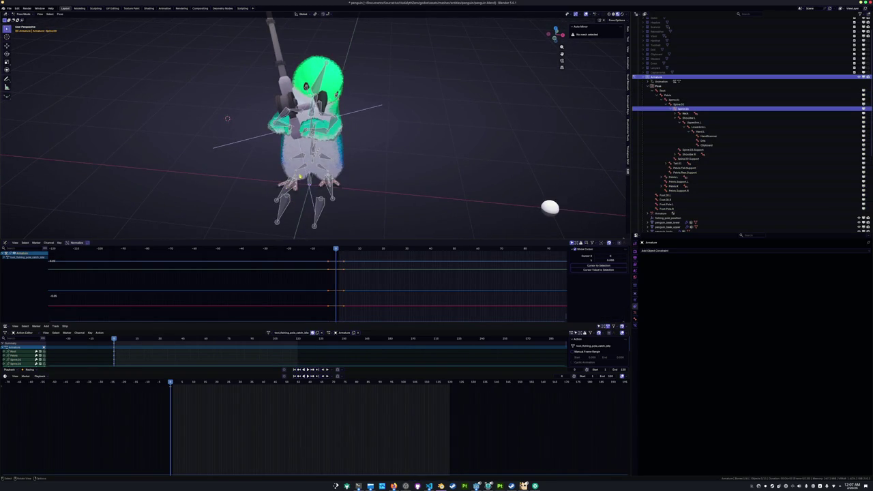
pyautogui.scroll(2, 314, 130)
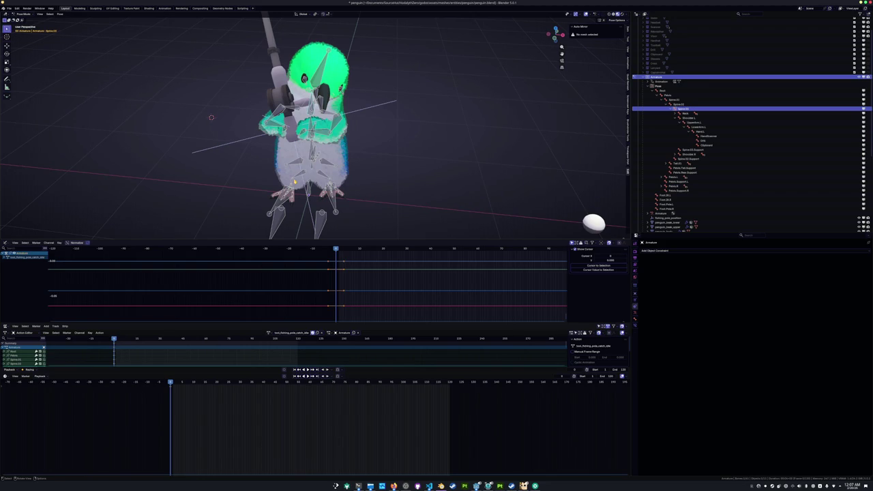
pyautogui.scroll(3, 314, 123)
# In front view, rotate Spine.03 so the rod stands upright, then select all bones
pyautogui.press('KP_1')
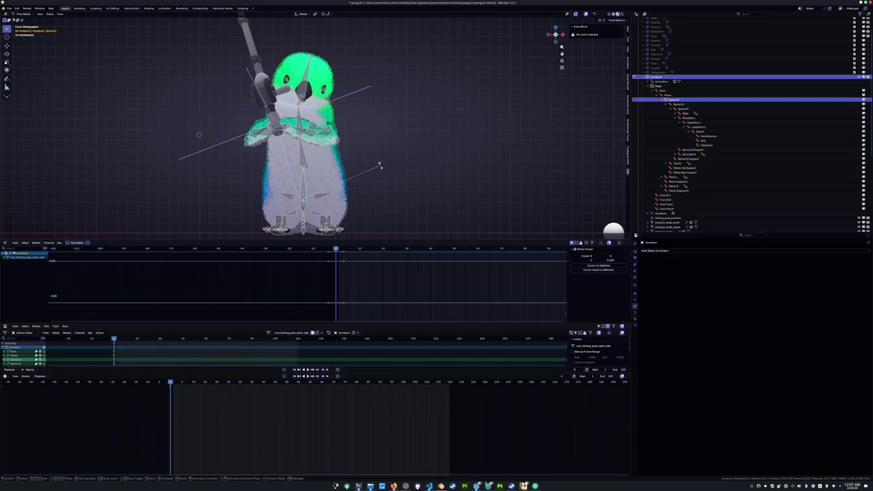
pyautogui.press('r')
pyautogui.click(327, 167)
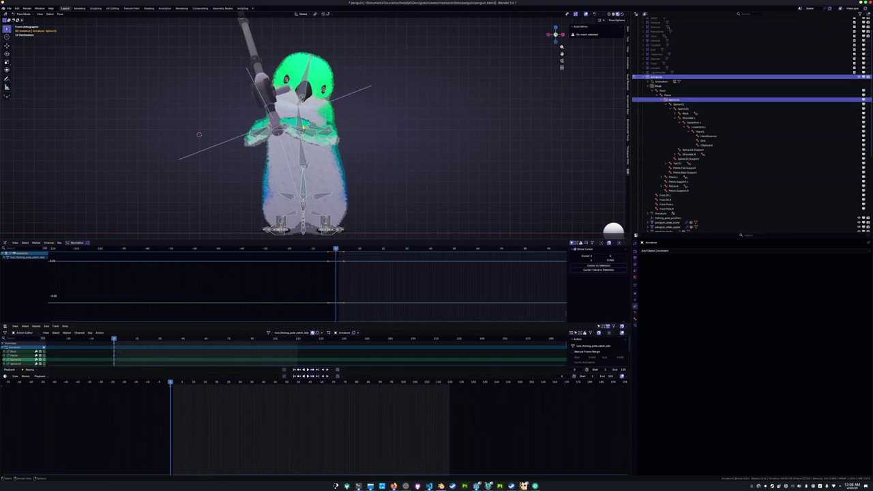
pyautogui.scroll(-2, 385, 157)
pyautogui.press('a')
pyautogui.moveTo(384, 156); pyautogui.dragTo(378, 160, button='middle')
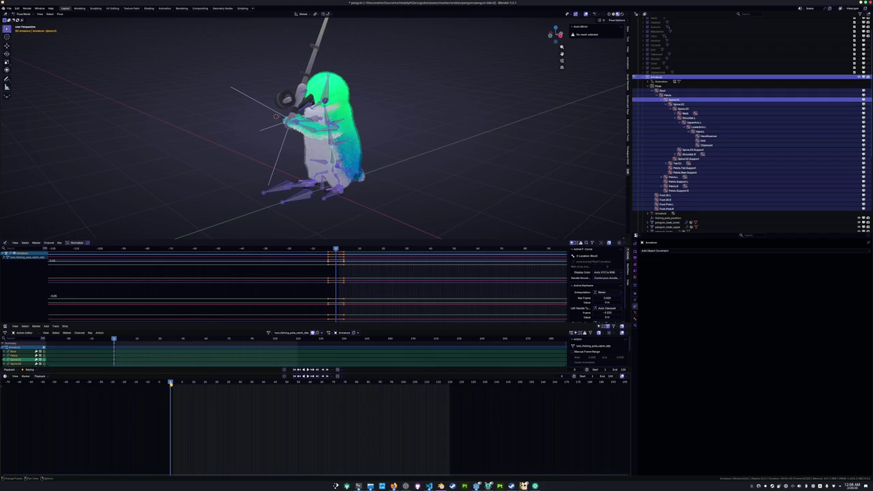
# Play back the animation, then copy and paste the pose at this frame
pyautogui.press('space')
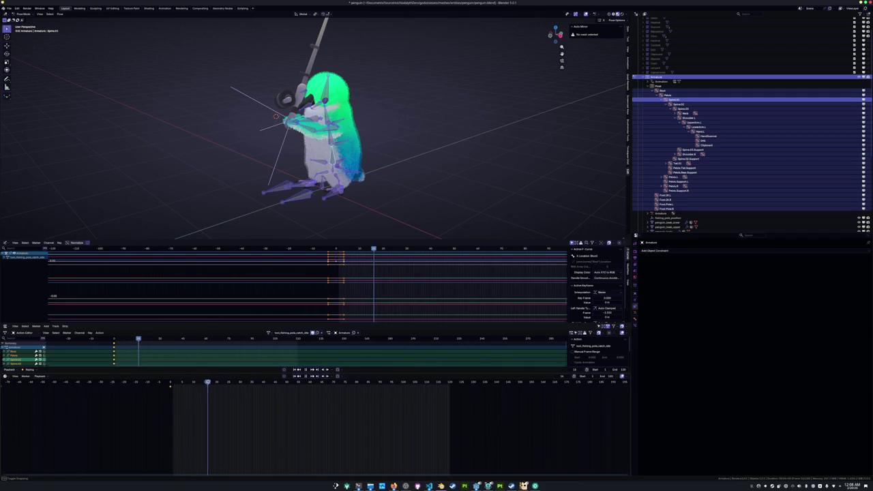
pyautogui.hotkey('ctrl', 'shift', 'space')
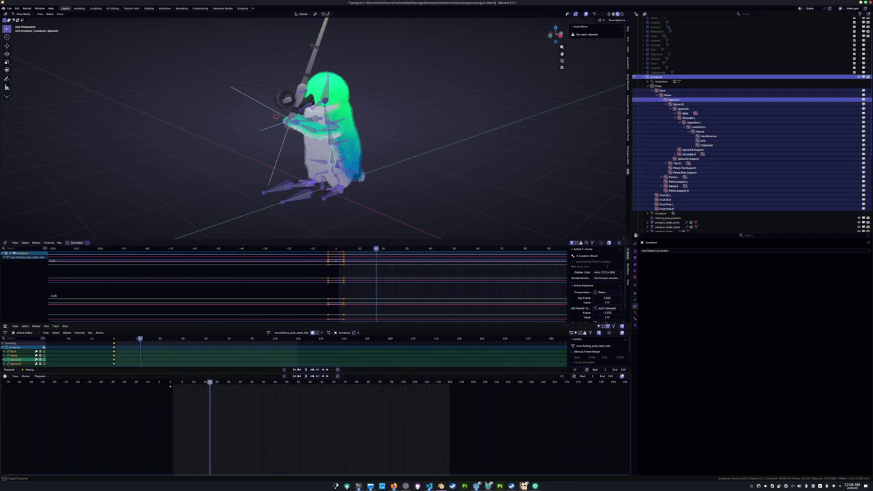
pyautogui.press('space')
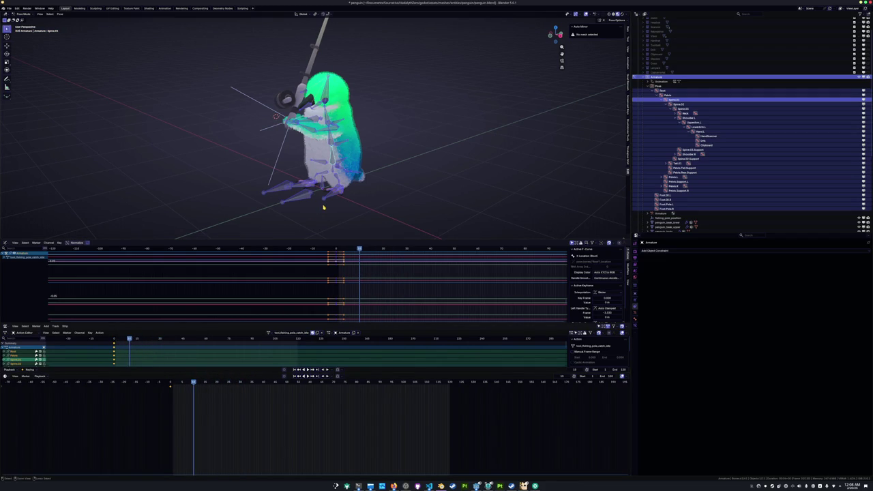
pyautogui.hotkey('ctrl', 'v')
pyautogui.hotkey('ctrl', 'z')
pyautogui.hotkey('ctrl', 'c')
pyautogui.hotkey('ctrl', 'v')
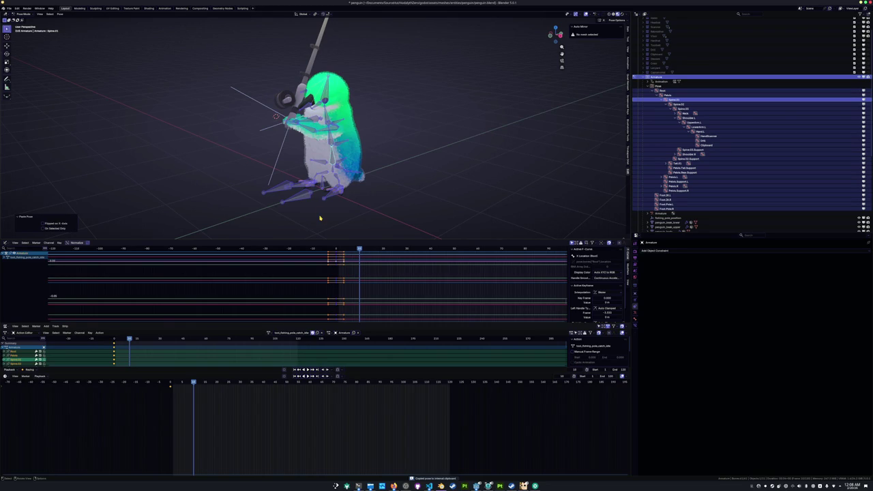
# From the right view, lean Spine.02, the lower spine and Spine.03
pyautogui.press('KP_3')
pyautogui.scroll(3, 330, 205)
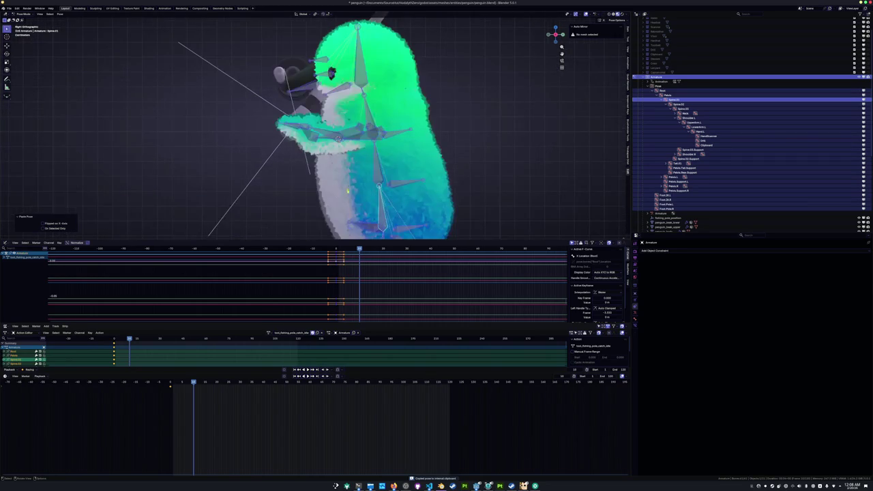
pyautogui.click(380, 204)
pyautogui.press('r')
pyautogui.click(372, 176)
pyautogui.click(371, 176)
pyautogui.press('r')
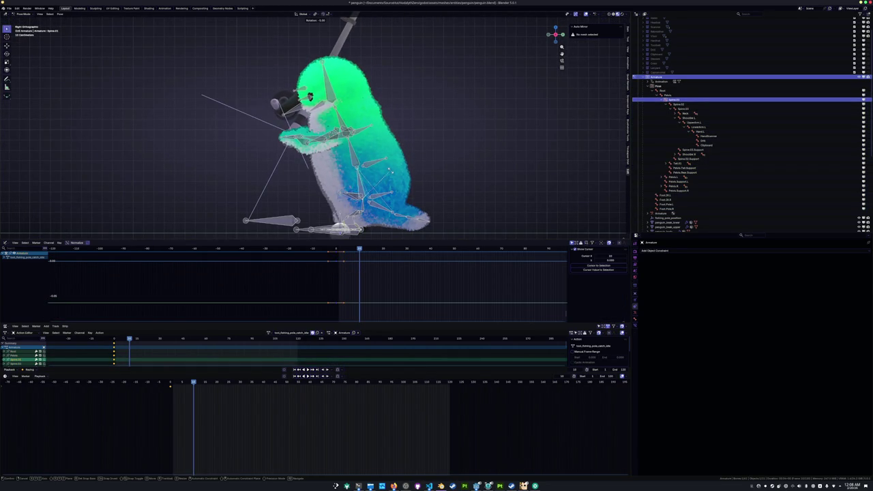
pyautogui.click(392, 171)
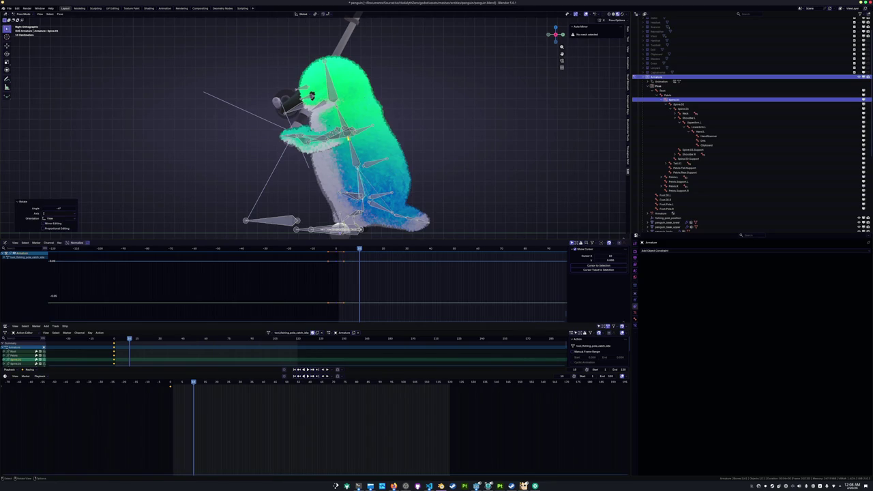
pyautogui.click(363, 117)
pyautogui.press('r')
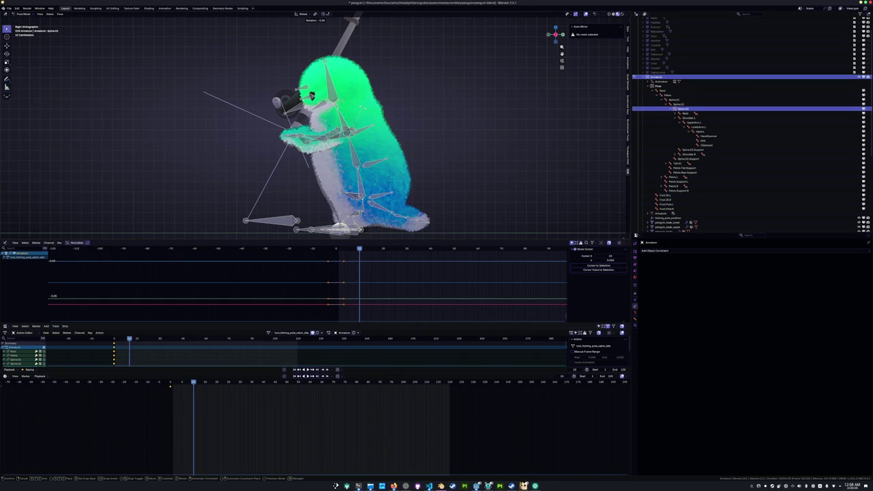
pyautogui.click(355, 147)
# From the front view, rotate the upper body and Spine.03 again
pyautogui.press('KP_1')
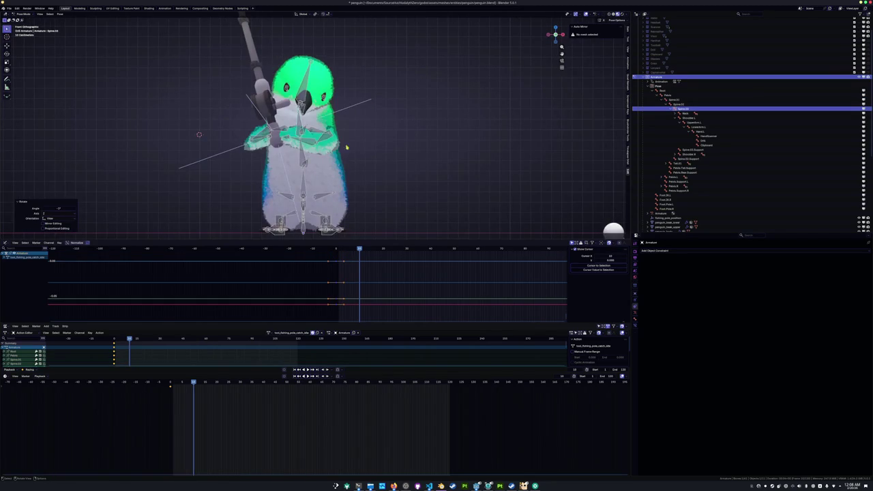
pyautogui.press('[')
pyautogui.press('r')
pyautogui.click(371, 142)
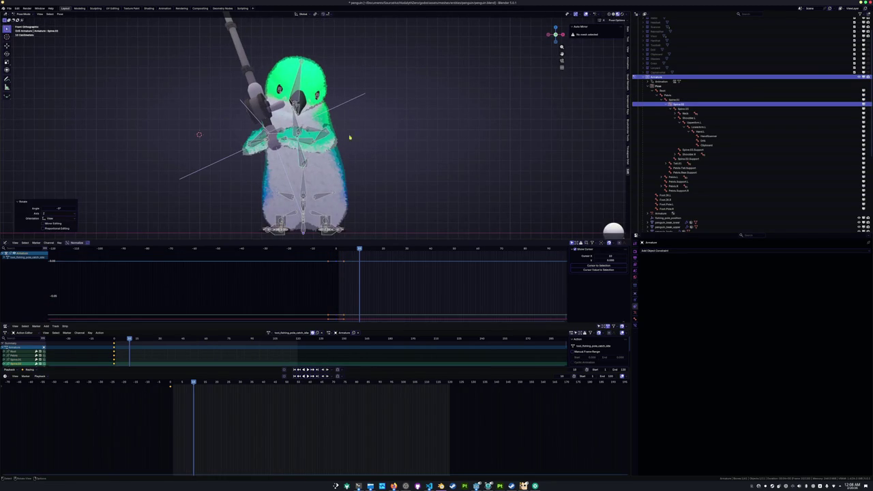
pyautogui.click(295, 121)
pyautogui.press('r')
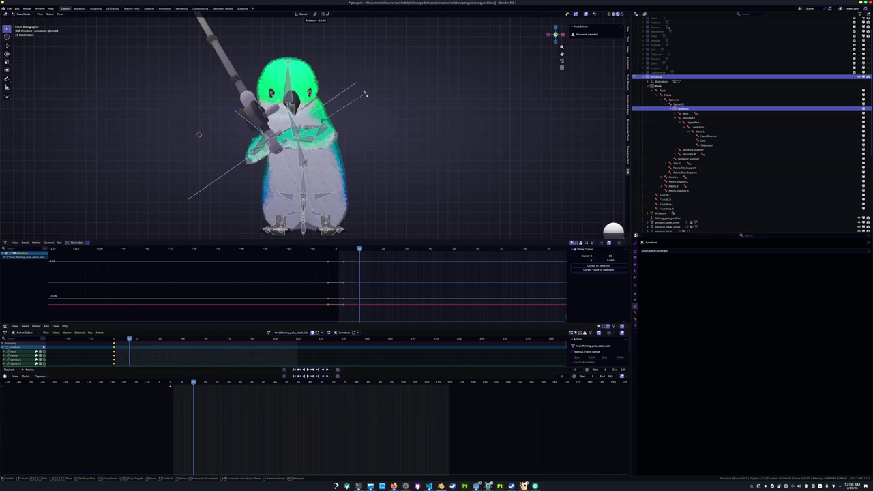
pyautogui.click(365, 93)
pyautogui.moveTo(347, 123); pyautogui.dragTo(342, 146, button='middle')
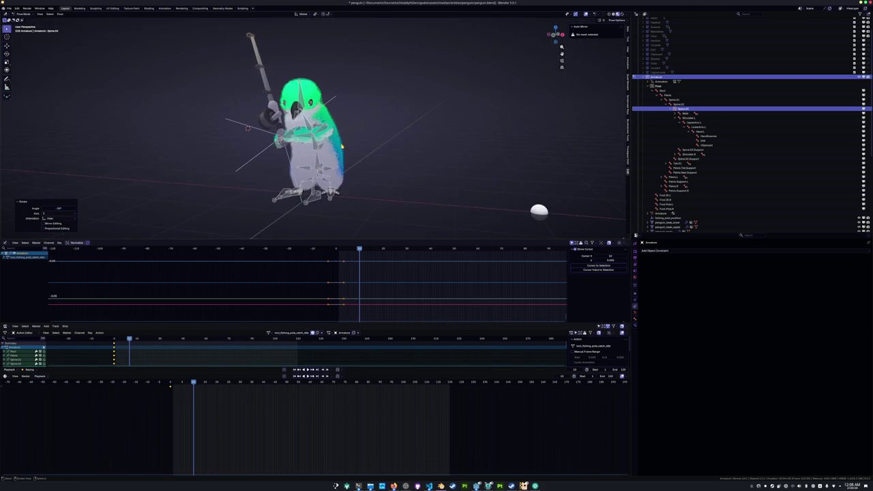
# Turn the Head bone around the global Z axis
pyautogui.click(342, 146)
pyautogui.scroll(1, 351, 157)
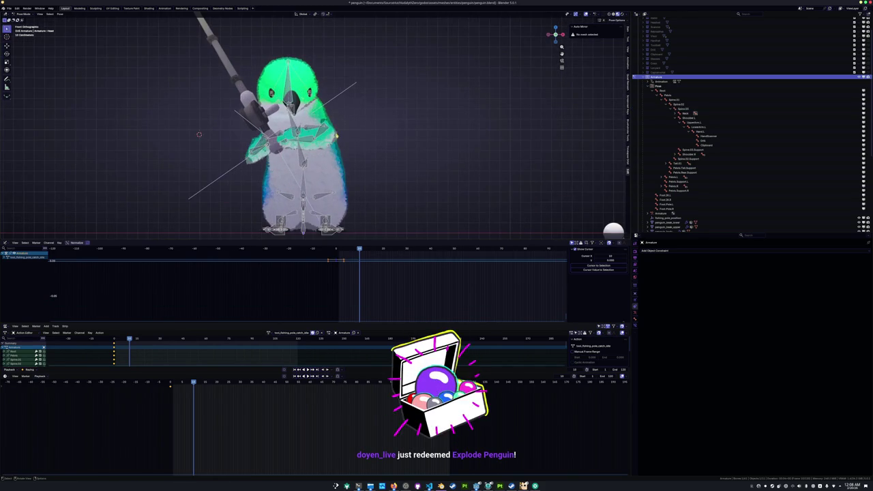
pyautogui.scroll(1, 355, 164)
pyautogui.scroll(1, 356, 164)
pyautogui.press('r')
pyautogui.press('z')
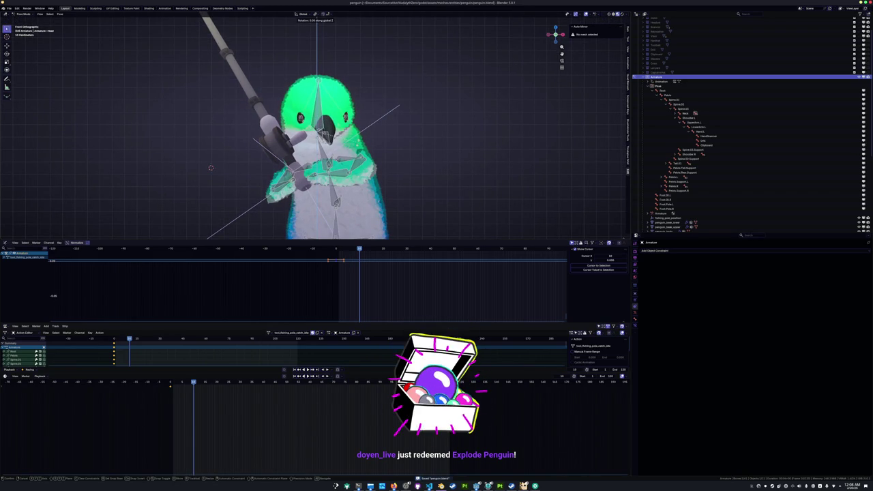
pyautogui.click(210, 168)
pyautogui.moveTo(210, 168); pyautogui.dragTo(277, 126, button='middle')
# Slightly rotate the hand bone holding the rod from the right-side view
pyautogui.press('KP_3')
pyautogui.scroll(6, 273, 129)
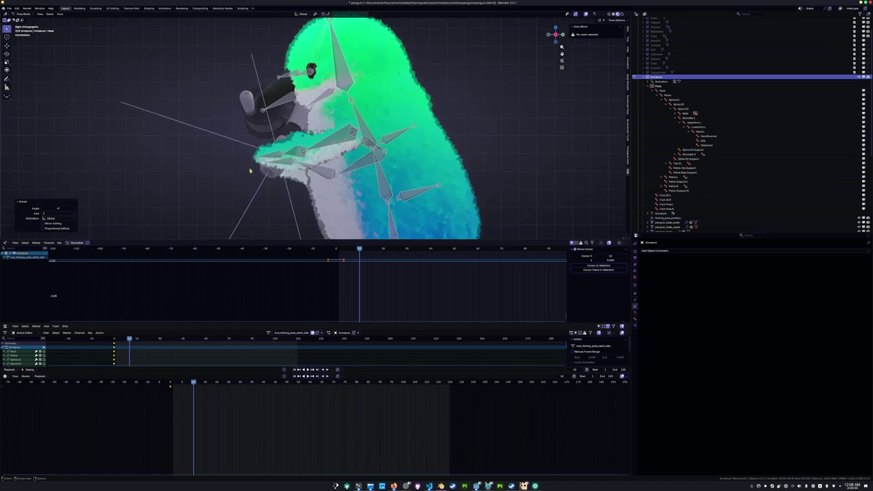
pyautogui.click(250, 158)
pyautogui.scroll(-3, 250, 159)
pyautogui.press('r')
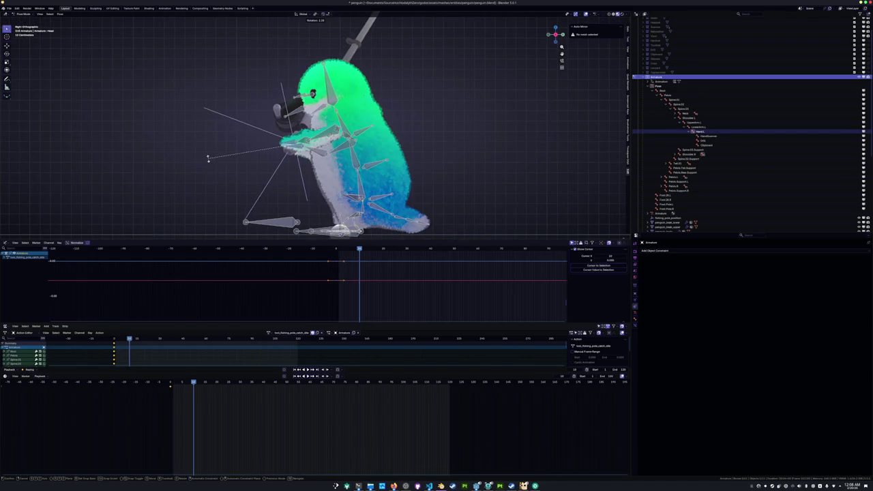
pyautogui.click(204, 176)
pyautogui.scroll(-3, 208, 177)
# Keyframe every bone, then paste the earlier keyframes at a later frame
pyautogui.press('a')
pyautogui.press('i')
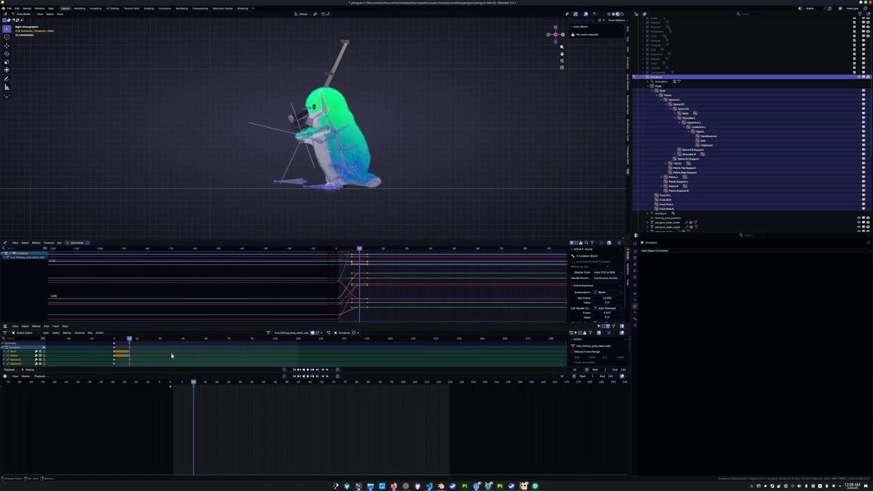
pyautogui.press('[')
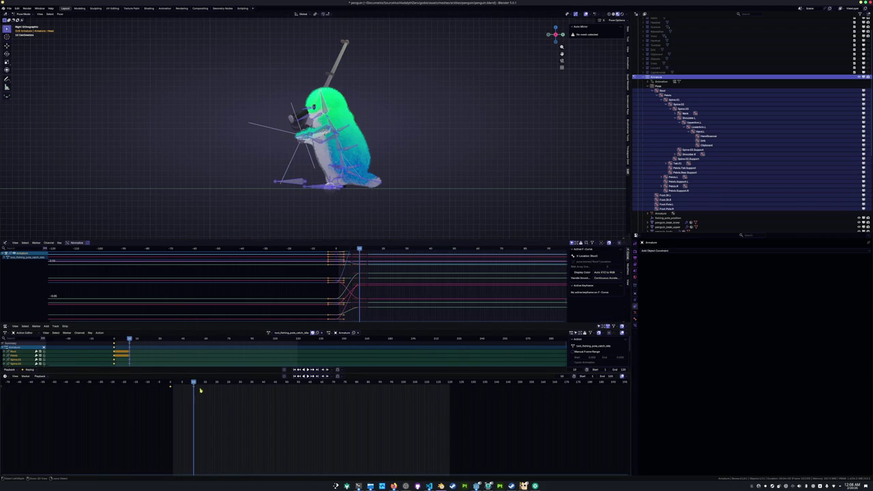
pyautogui.click(215, 385)
pyautogui.hotkey('ctrl', 'v')
pyautogui.moveTo(209, 385)
pyautogui.mouseDown()
pyautogui.moveTo(158, 390)
pyautogui.moveTo(194, 384)
pyautogui.mouseUp()
pyautogui.press('Escape')
# Select Spine.03 in front view and remove its mid-loop movement so it holds
pyautogui.moveTo(238, 195); pyautogui.dragTo(266, 171, button='middle')
pyautogui.moveTo(179, 384)
pyautogui.mouseDown()
pyautogui.moveTo(171, 384)
pyautogui.moveTo(193, 384)
pyautogui.mouseUp()
pyautogui.press('KP_3')
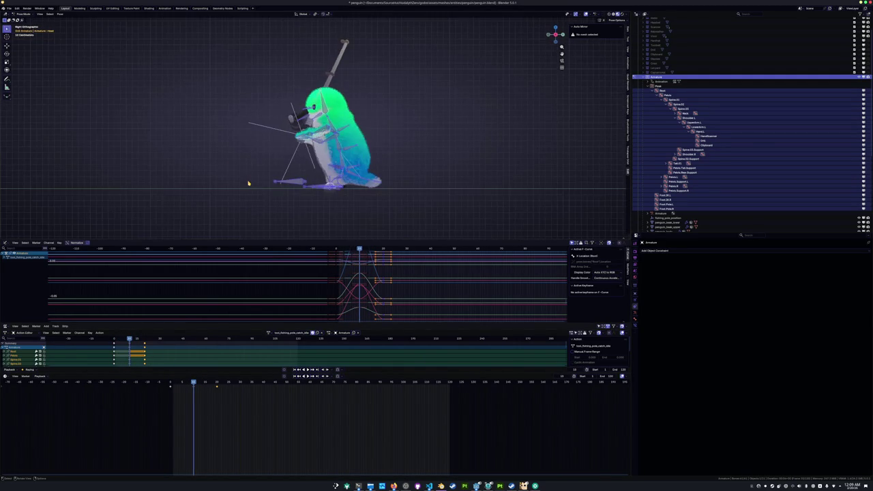
pyautogui.press('KP_1')
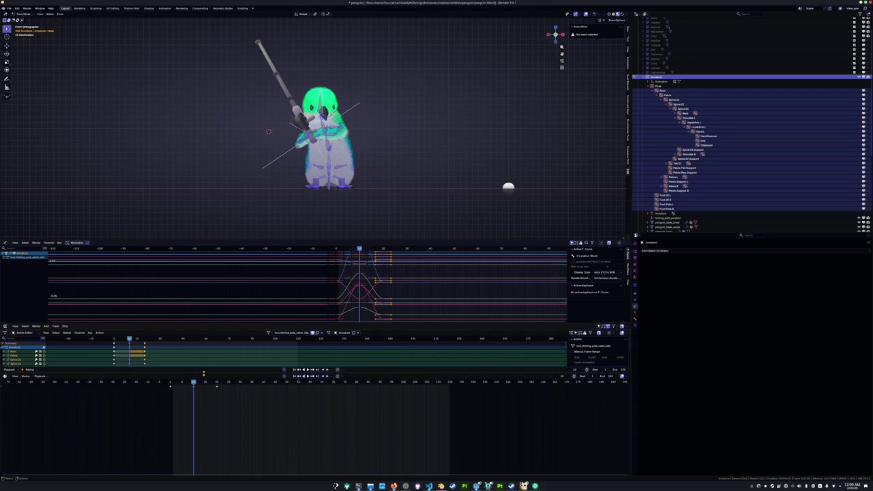
pyautogui.click(184, 350)
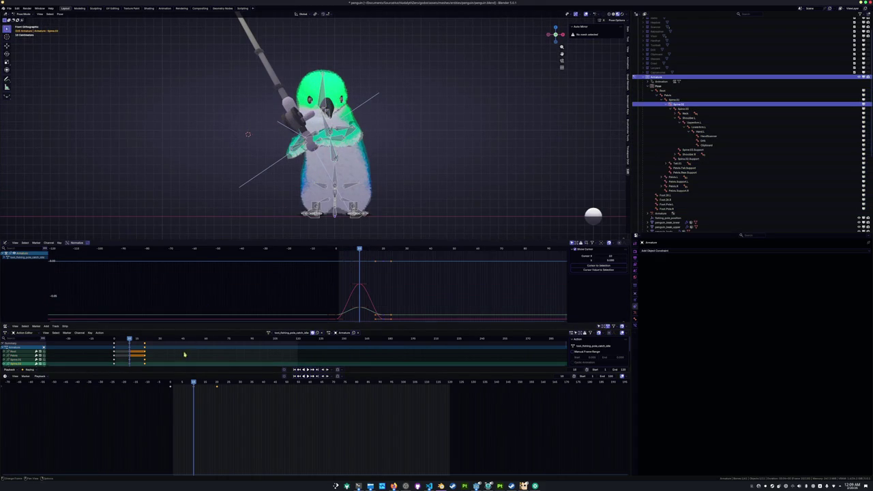
pyautogui.press(']')
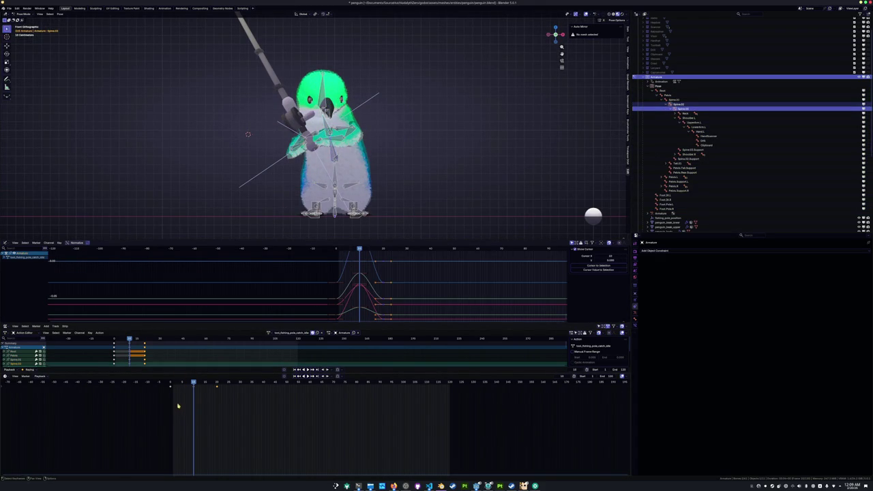
pyautogui.hotkey('ctrl', 'z')
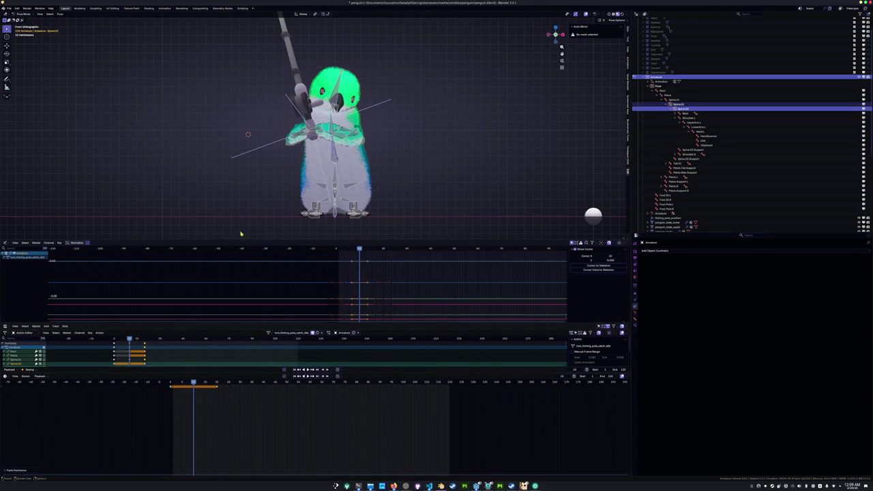
pyautogui.moveTo(184, 410); pyautogui.dragTo(193, 410)
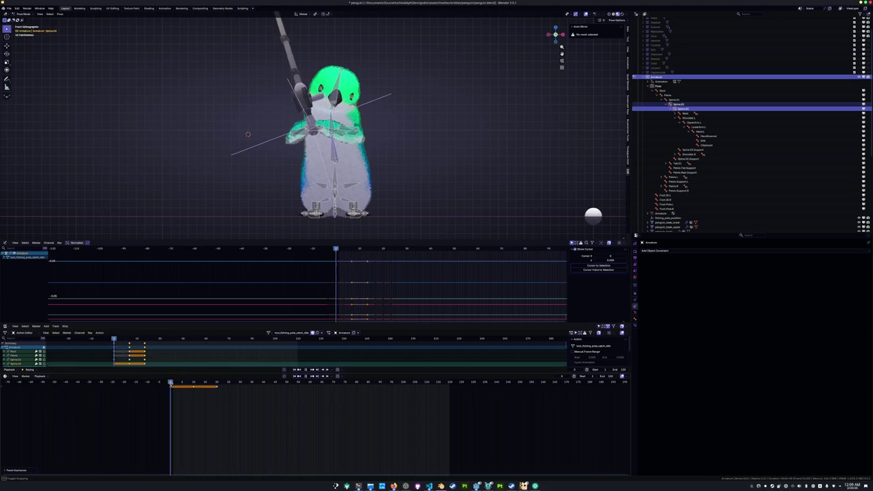
# Set the scene's end frame to 20
pyautogui.moveTo(239, 191); pyautogui.dragTo(250, 181, button='middle')
pyautogui.keyDown('alt'); pyautogui.scroll(12, 251, 191); pyautogui.keyUp('alt')
pyautogui.keyDown('alt'); pyautogui.scroll(-2, 251, 191); pyautogui.keyUp('alt')
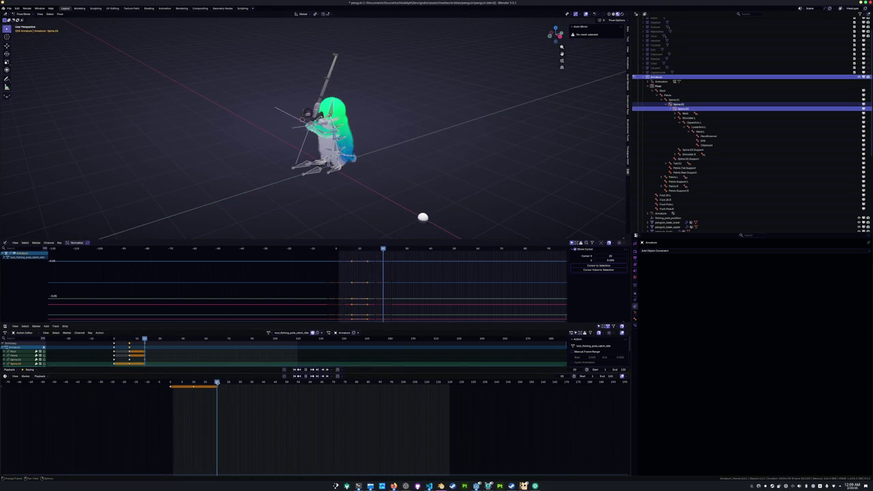
pyautogui.click(607, 376)
pyautogui.write('20')
pyautogui.press('Return')
# Play back the 20-frame catch-idle loop, then stop it and view from the right
pyautogui.keyDown('alt'); pyautogui.scroll(-4, 473, 205); pyautogui.keyUp('alt')
pyautogui.keyDown('alt'); pyautogui.scroll(-4, 444, 170); pyautogui.keyUp('alt')
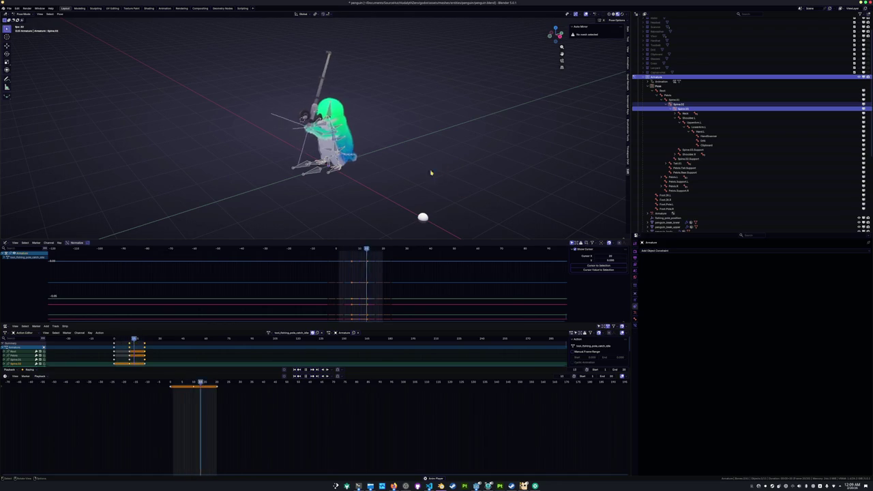
pyautogui.moveTo(437, 172)
pyautogui.mouseDown(button='middle')
pyautogui.moveTo(366, 166)
pyautogui.moveTo(428, 168)
pyautogui.mouseUp(button='middle')
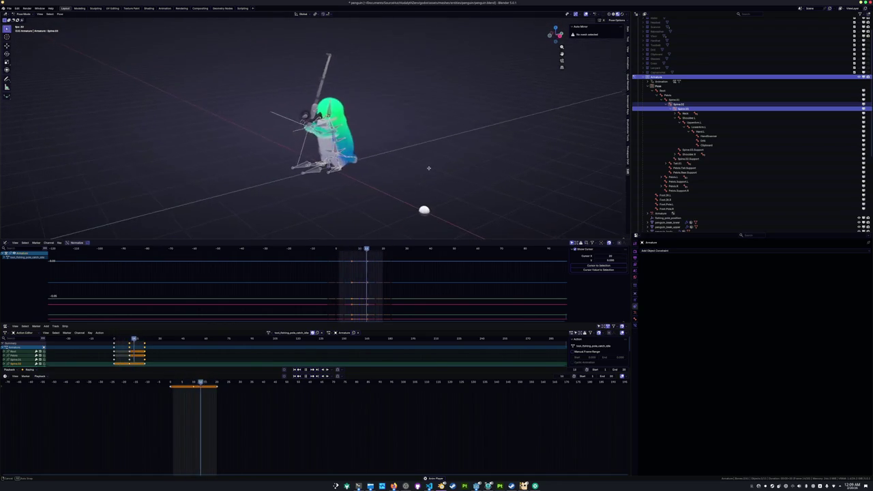
pyautogui.scroll(3, 428, 170)
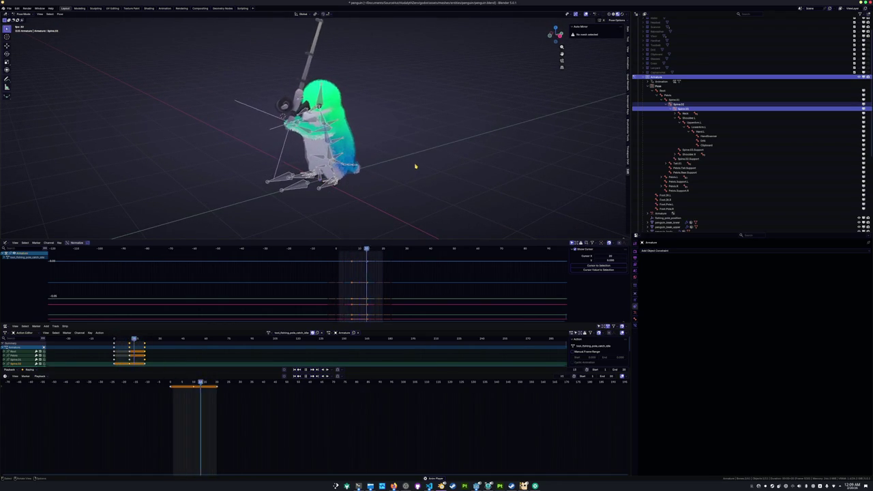
pyautogui.scroll(2, 415, 165)
pyautogui.press('space')
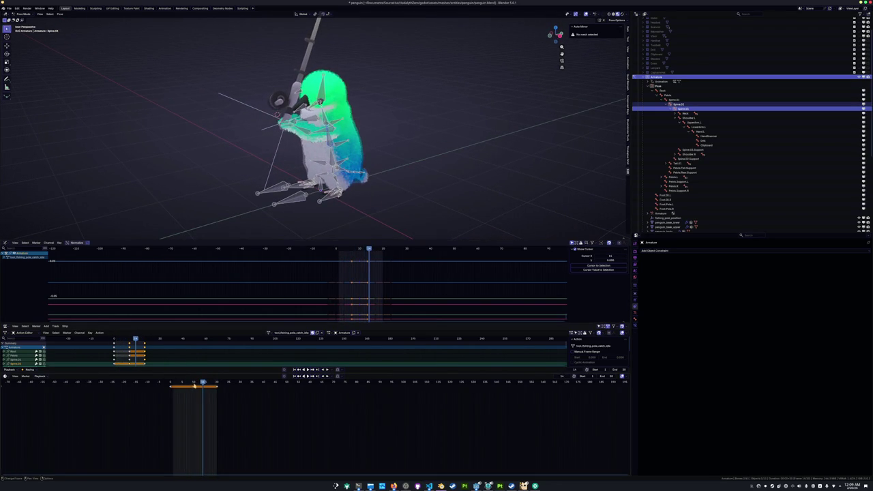
pyautogui.click(191, 383)
pyautogui.moveTo(191, 383); pyautogui.dragTo(194, 384)
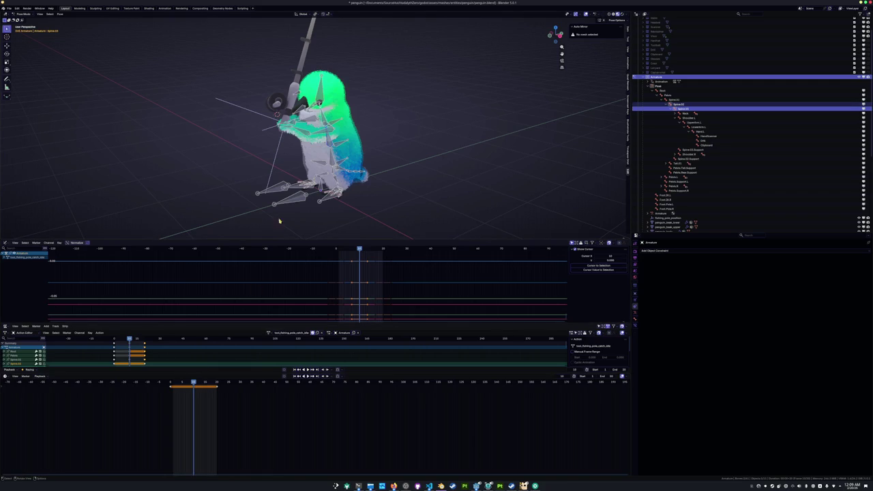
pyautogui.press('KP_3')
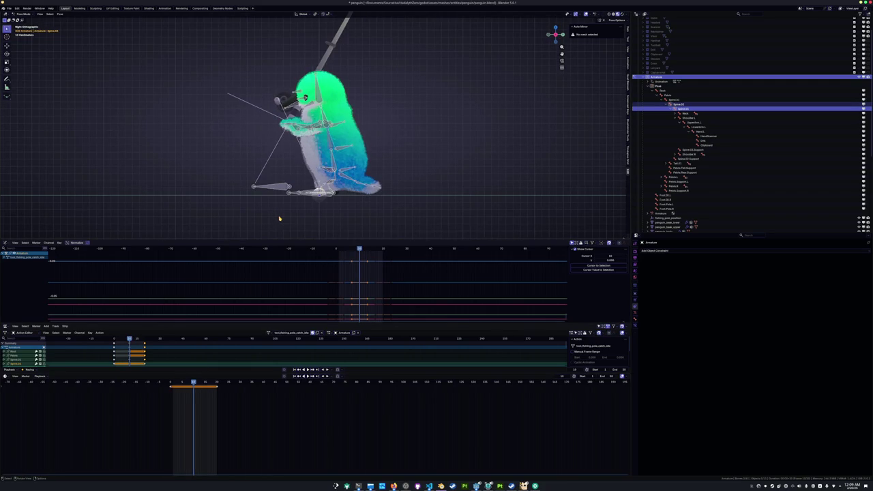
# Move the Pelvis bone, shift it along global Y, tilt it, and key it
pyautogui.scroll(3, 278, 218)
pyautogui.click(321, 205)
pyautogui.press('g')
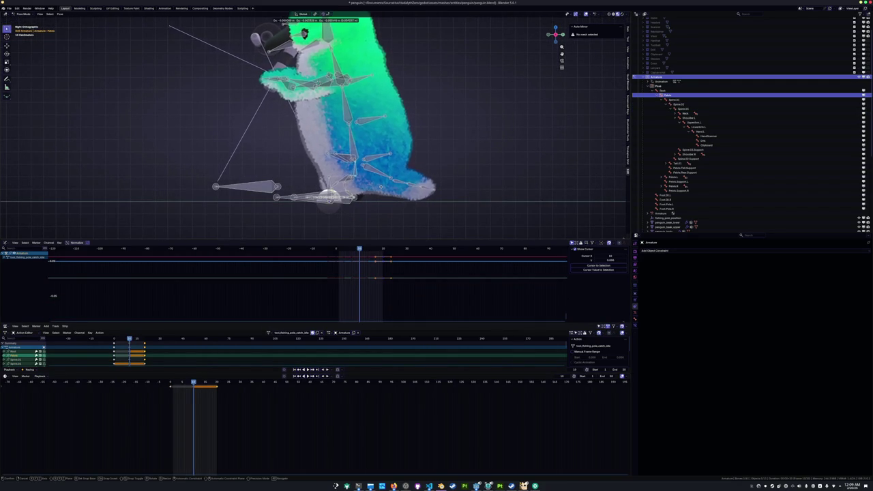
pyautogui.click(380, 187)
pyautogui.press('g')
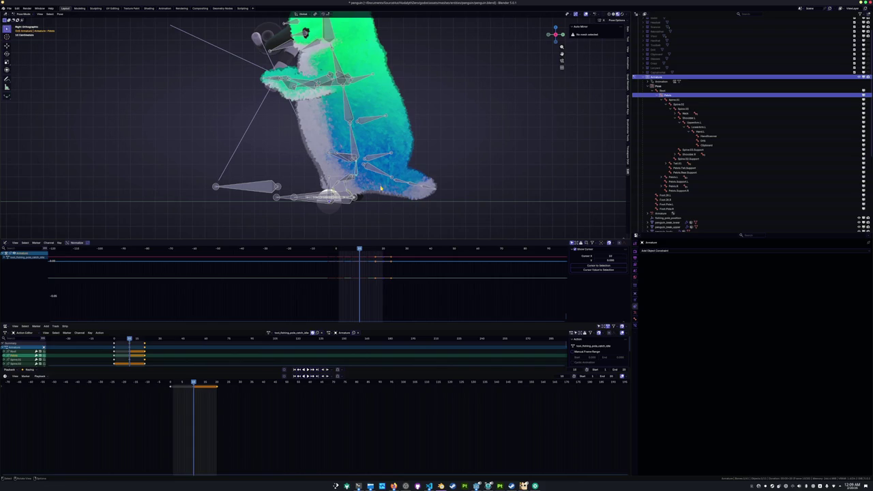
pyautogui.press('y')
pyautogui.click(379, 185)
pyautogui.press('r')
pyautogui.click(393, 182)
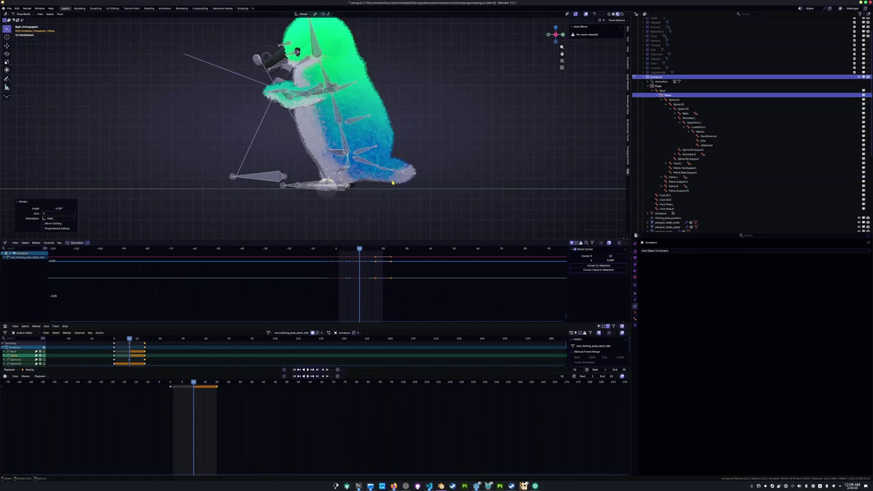
pyautogui.press('i')
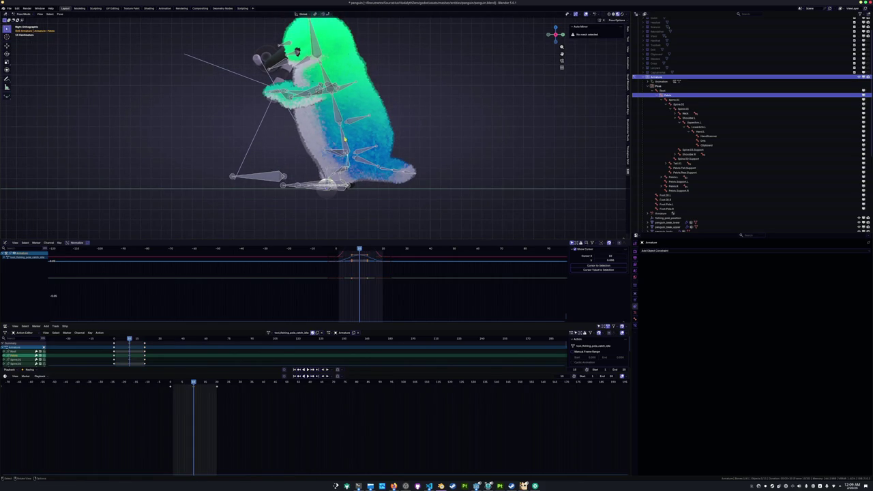
# Rotate Spine.01, Tail.01 and Spine.03, then key the whole rig's pose
pyautogui.click(381, 140)
pyautogui.press('r')
pyautogui.click(386, 165)
pyautogui.click(407, 164)
pyautogui.press('r')
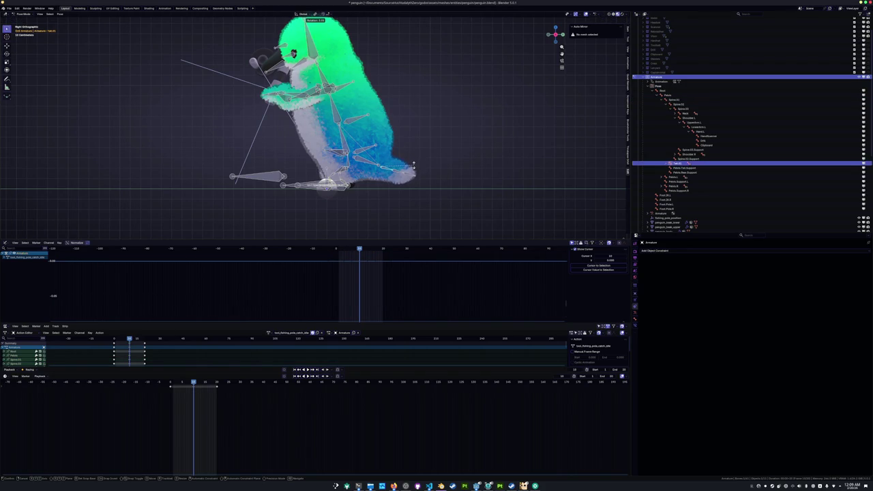
pyautogui.click(360, 143)
pyautogui.click(322, 124)
pyautogui.scroll(-1, 322, 124)
pyautogui.press('r')
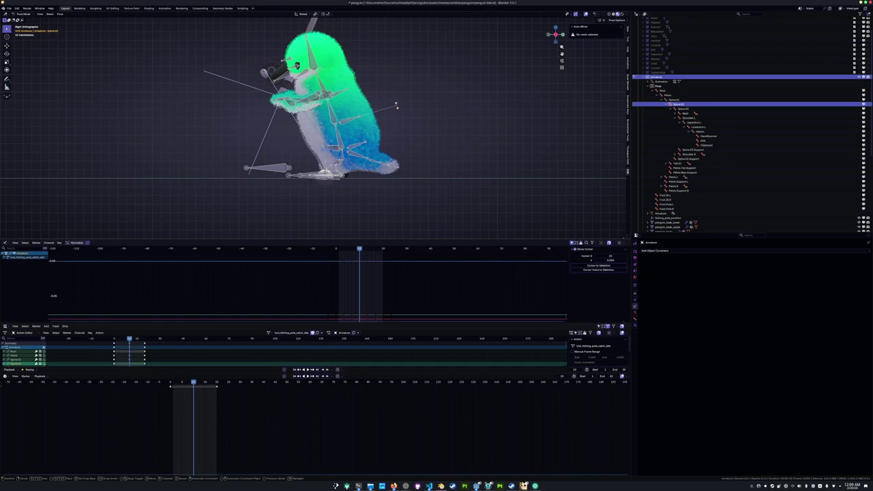
pyautogui.click(397, 104)
pyautogui.press('a')
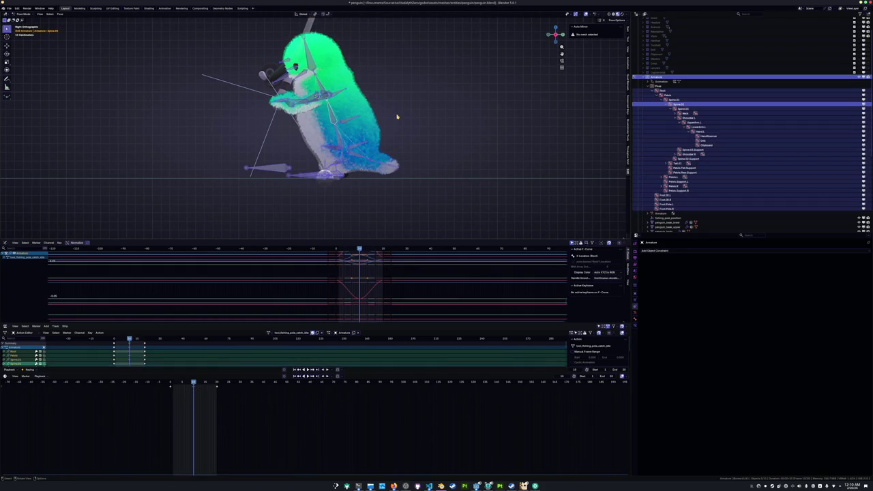
pyautogui.press('i')
# Review the pose from the side view, undoing and redoing recent changes
pyautogui.moveTo(399, 128)
pyautogui.mouseDown(button='middle')
pyautogui.moveTo(384, 125)
pyautogui.moveTo(409, 143)
pyautogui.moveTo(388, 131)
pyautogui.mouseUp(button='middle')
pyautogui.press('KP_3')
pyautogui.hotkey('ctrl', 'z')
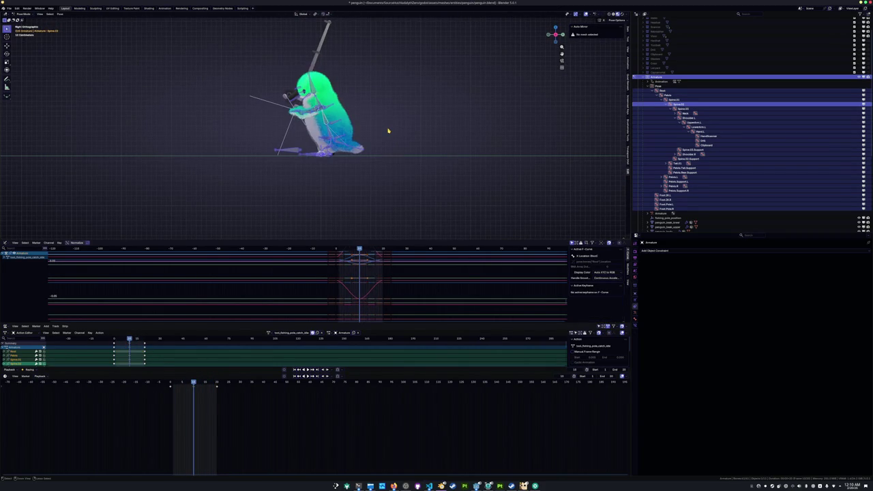
pyautogui.hotkey('ctrl', 'z')
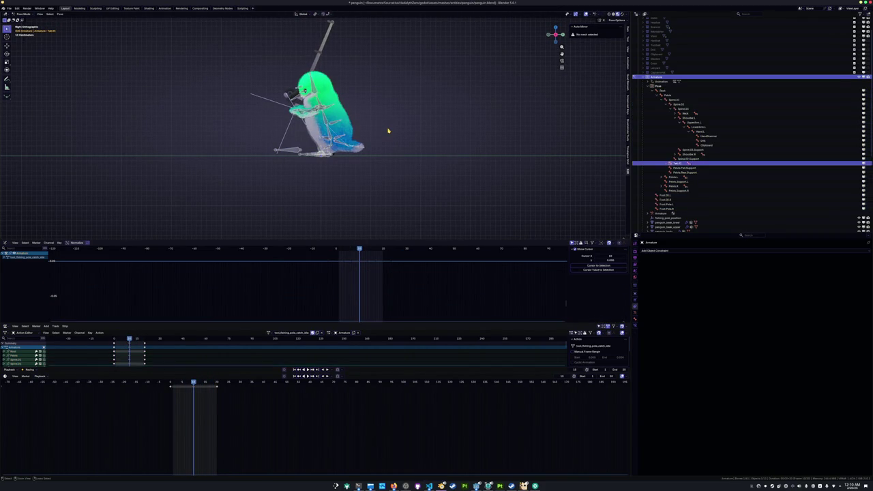
pyautogui.hotkey('ctrl', 'z')
pyautogui.hotkey('ctrl', 'z')
pyautogui.hotkey('ctrl', 'z')
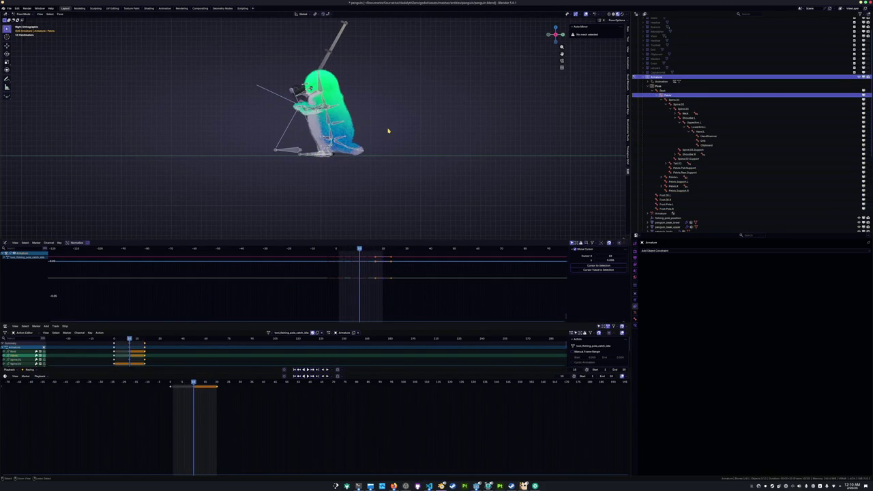
pyautogui.hotkey('ctrl', 'z')
pyautogui.hotkey('ctrl', 'shift', 'z')
pyautogui.hotkey('ctrl', 'z')
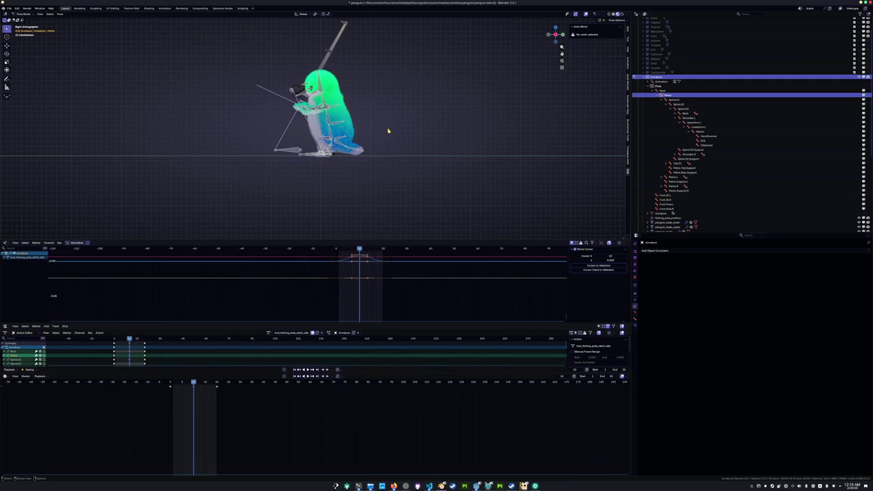
# Save the file as penguin.blend
pyautogui.moveTo(388, 130)
pyautogui.mouseDown(button='middle')
pyautogui.moveTo(412, 148)
pyautogui.moveTo(385, 143)
pyautogui.mouseUp(button='middle')
pyautogui.scroll(-3, 399, 141)
pyautogui.scroll(3, 400, 140)
pyautogui.hotkey('ctrl', 's')
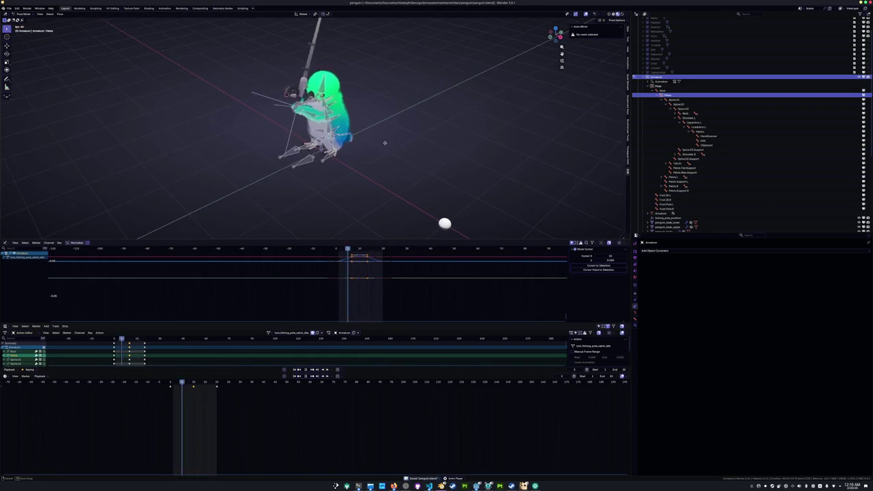
pyautogui.click(394, 485)
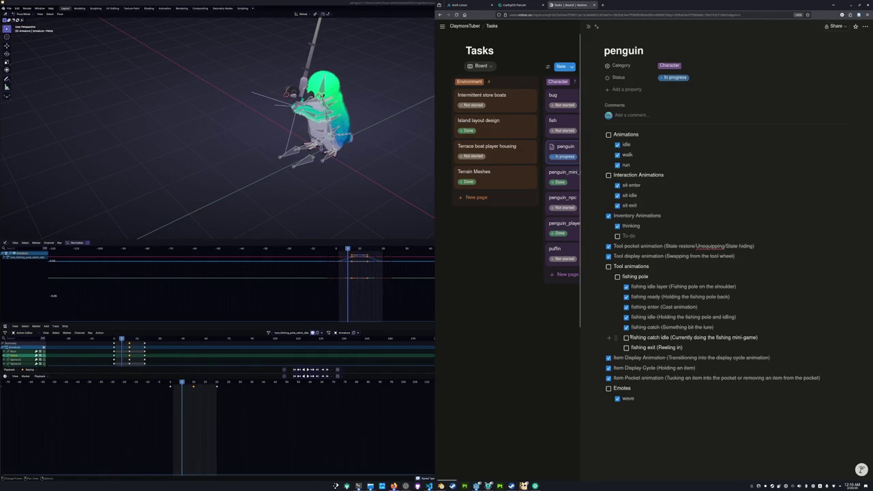
pyautogui.click(378, 185)
pyautogui.click(377, 185)
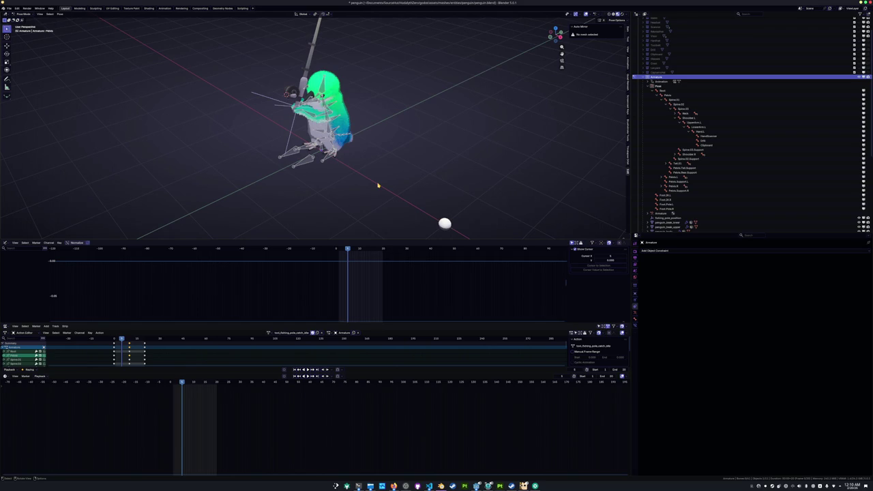
# Bring up the penguin task list and the fishing reference video, pausing on the fish-caught moment
pyautogui.click(400, 483)
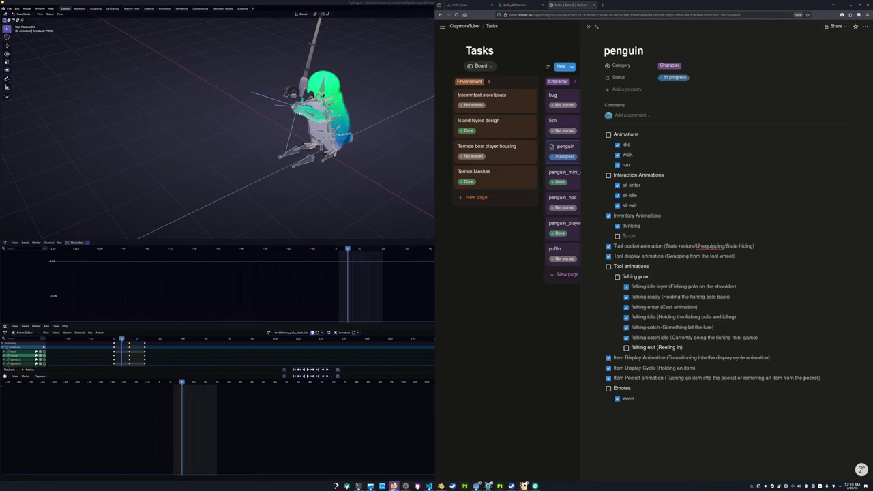
pyautogui.click(661, 308)
pyautogui.click(661, 308)
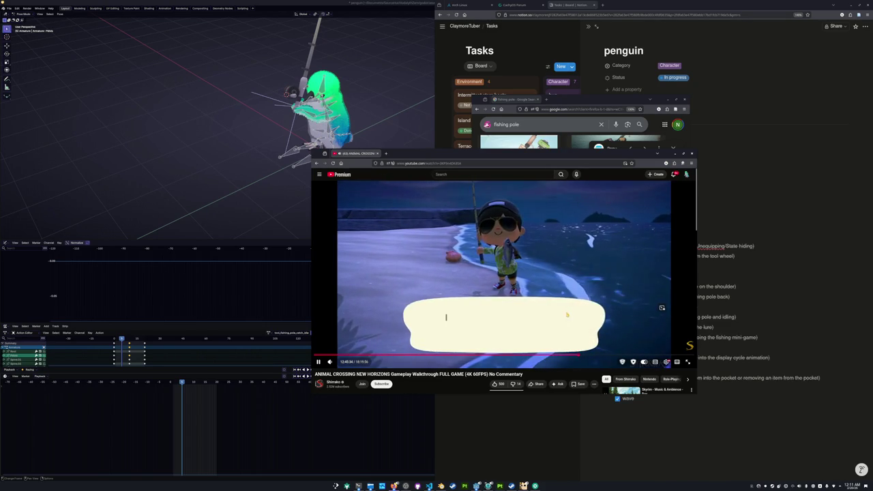
pyautogui.click(614, 331)
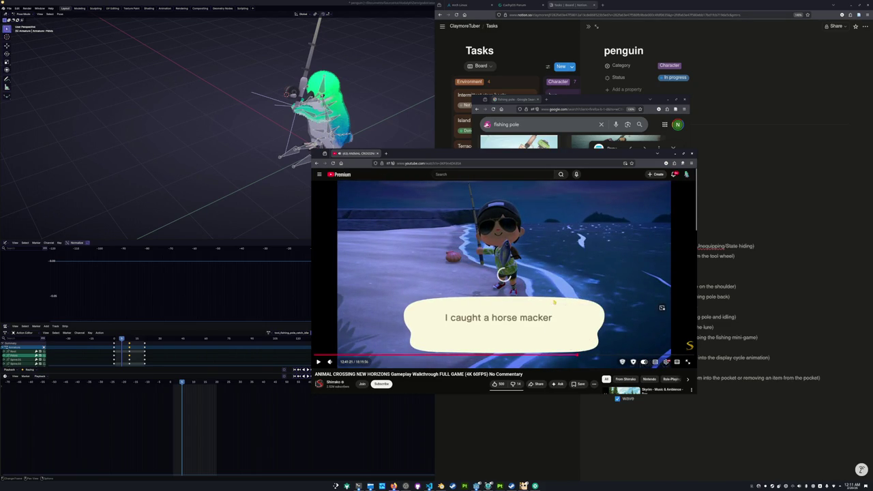
pyautogui.click(554, 302)
# Skip ahead to the shoreline fishing scene, step back a few seconds, pause, and return to Blender
pyautogui.press('Right')
pyautogui.press('Right')
pyautogui.press('Right')
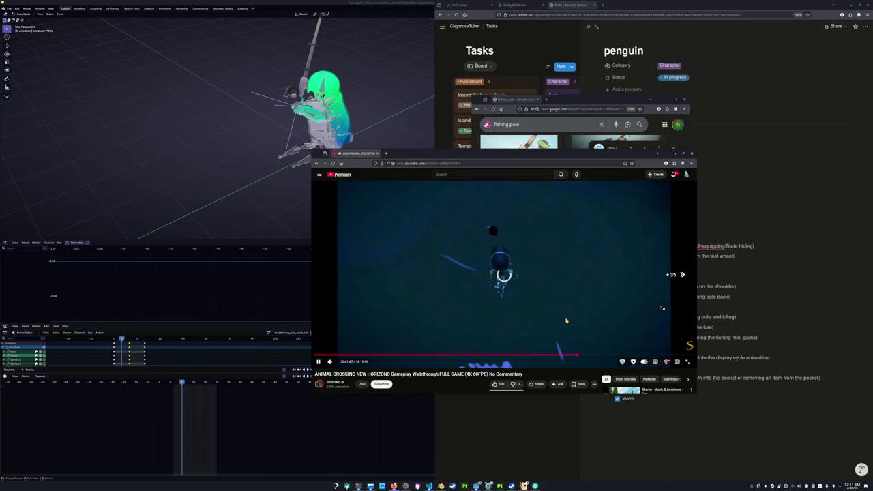
pyautogui.press('Right')
pyautogui.press('Right')
pyautogui.press('Right')
pyautogui.press('Right')
pyautogui.press('Right')
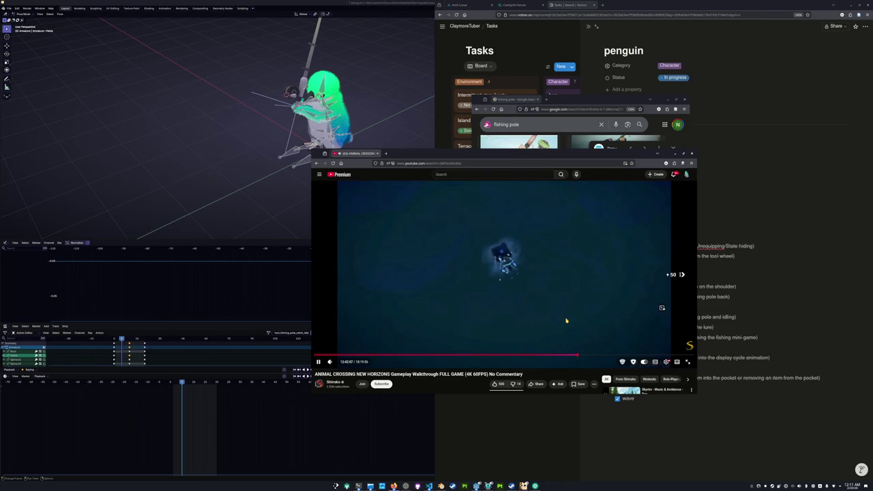
pyautogui.press('Right')
pyautogui.press('Right')
pyautogui.press('Right')
pyautogui.press('Right')
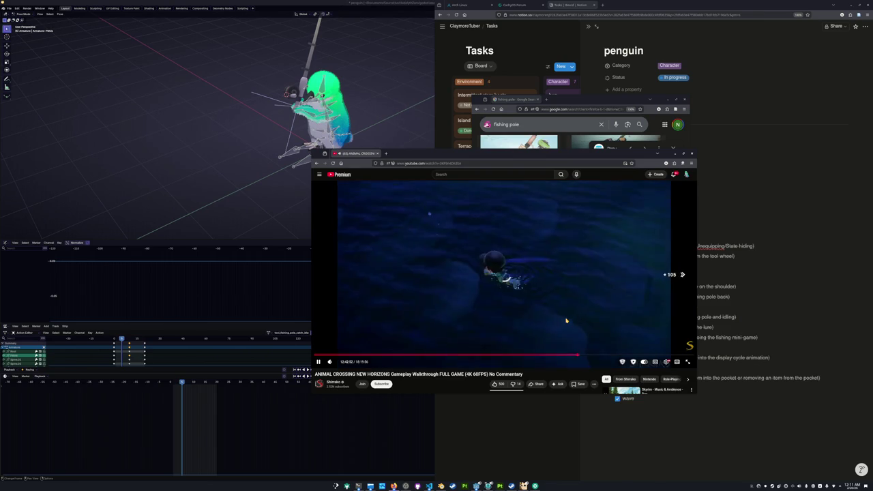
pyautogui.press('Right')
pyautogui.press('Right')
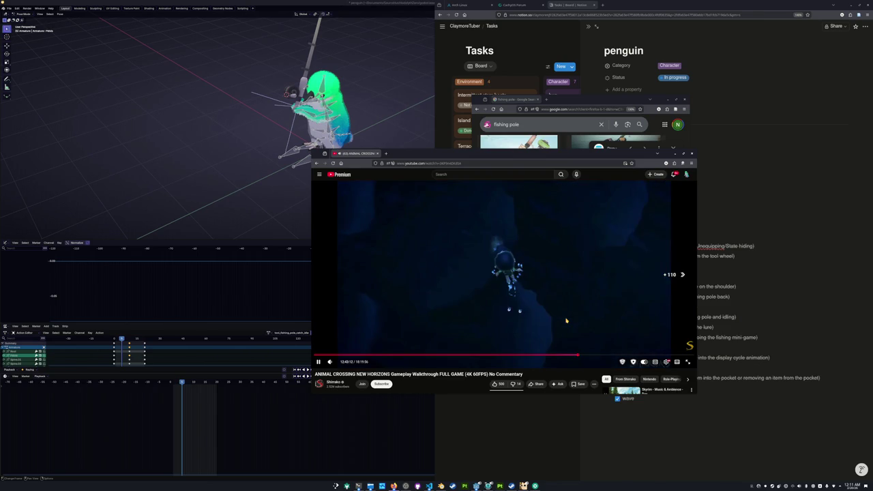
pyautogui.press('Right')
pyautogui.press('Right')
pyautogui.press('Right')
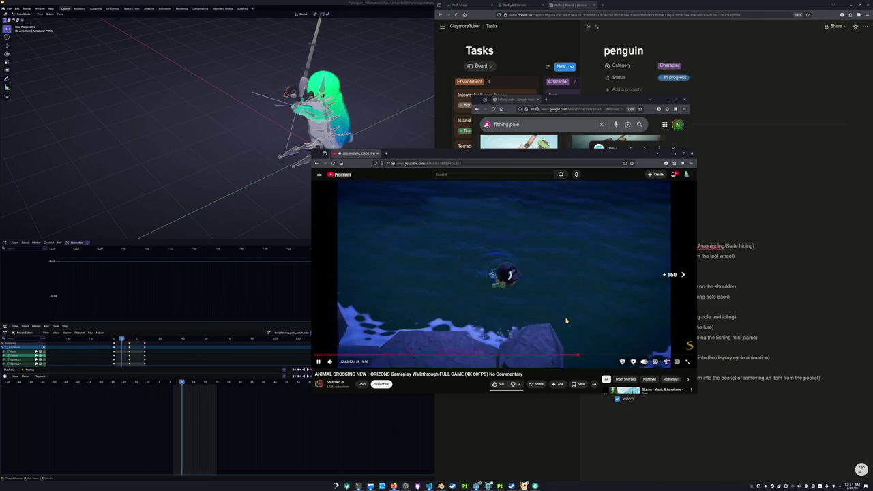
pyautogui.press('Right')
pyautogui.press('Right')
pyautogui.press('Right')
pyautogui.press('Right')
pyautogui.press('Right')
pyautogui.press('Right')
pyautogui.press('Right')
pyautogui.press('Right')
pyautogui.press('Right')
pyautogui.press('Right')
pyautogui.press('Right')
pyautogui.press('Right')
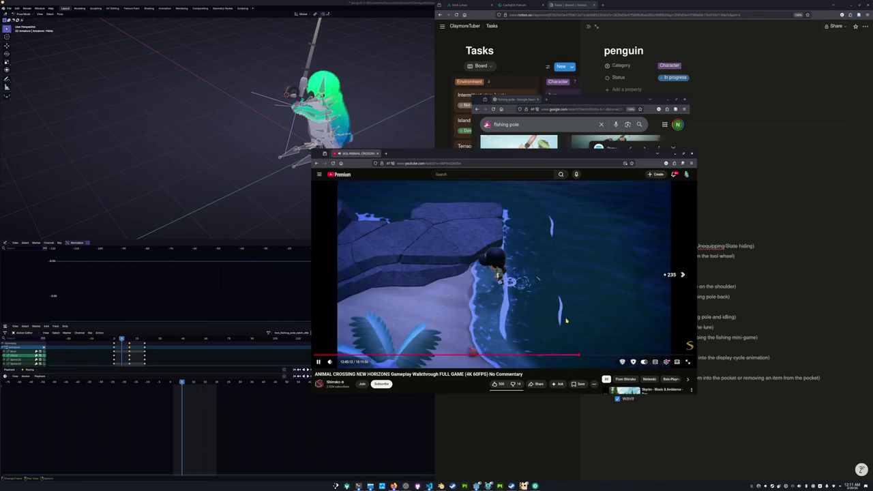
pyautogui.press('Right')
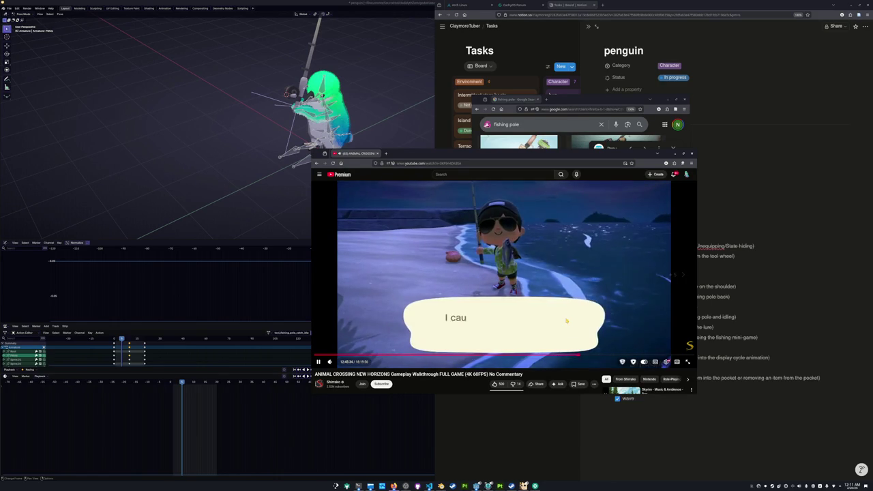
pyautogui.press('Left')
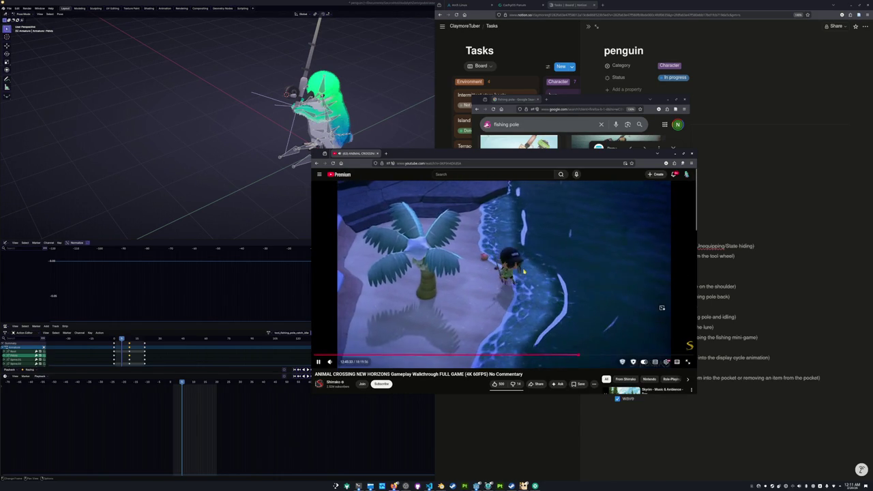
pyautogui.press('space')
pyautogui.click(219, 173)
# Compress all the catch idle keyframes and set the scene end frame to 10
pyautogui.press('a')
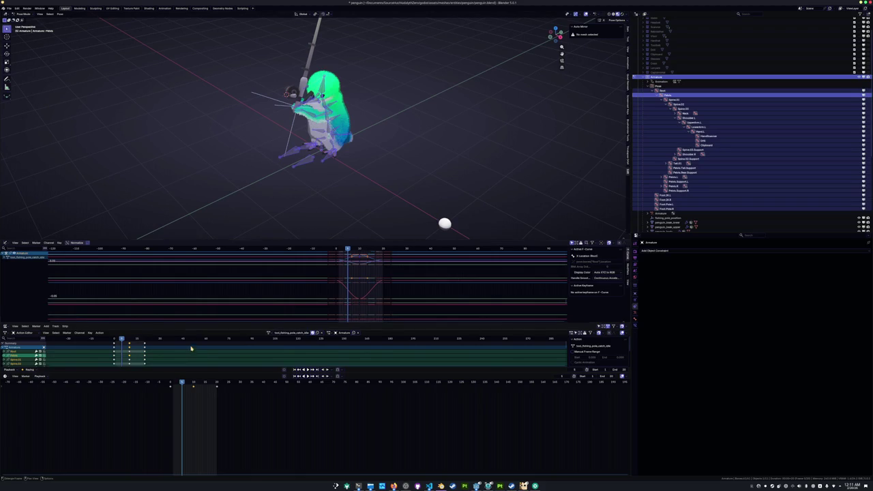
pyautogui.press('a')
pyautogui.press('g')
pyautogui.click(222, 396)
pyautogui.press('s')
pyautogui.click(185, 400)
pyautogui.click(605, 375)
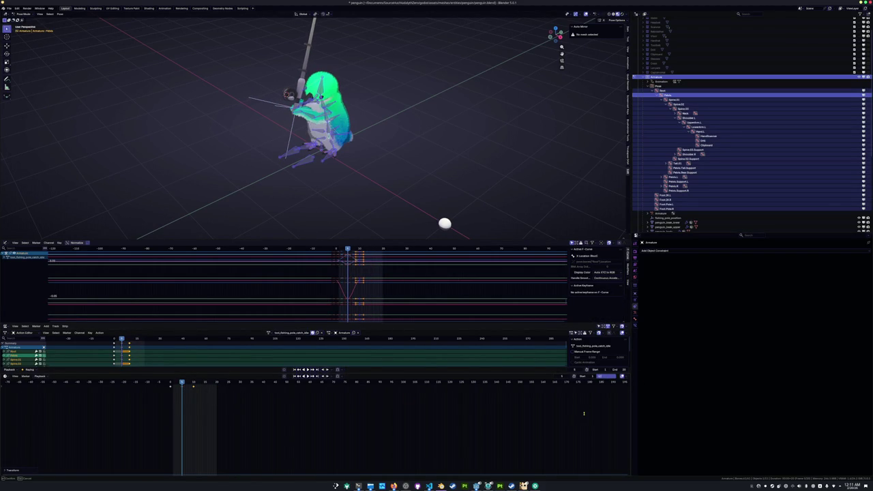
pyautogui.write('10')
pyautogui.press('Return')
# Preview the 10-frame loop around the penguin, key the current pose, and save
pyautogui.press('space')
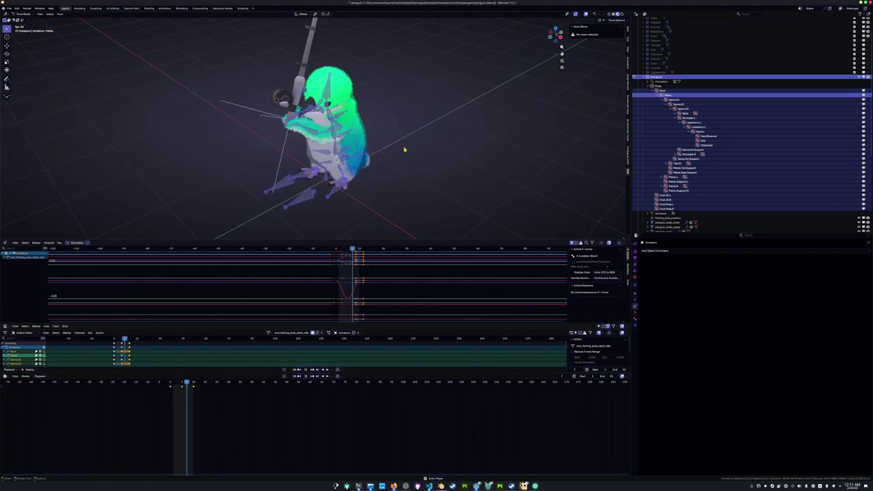
pyautogui.moveTo(403, 148)
pyautogui.mouseDown(button='middle')
pyautogui.moveTo(418, 217)
pyautogui.moveTo(399, 197)
pyautogui.moveTo(206, 167)
pyautogui.mouseUp(button='middle')
pyautogui.moveTo(327, 136); pyautogui.dragTo(382, 155, button='middle')
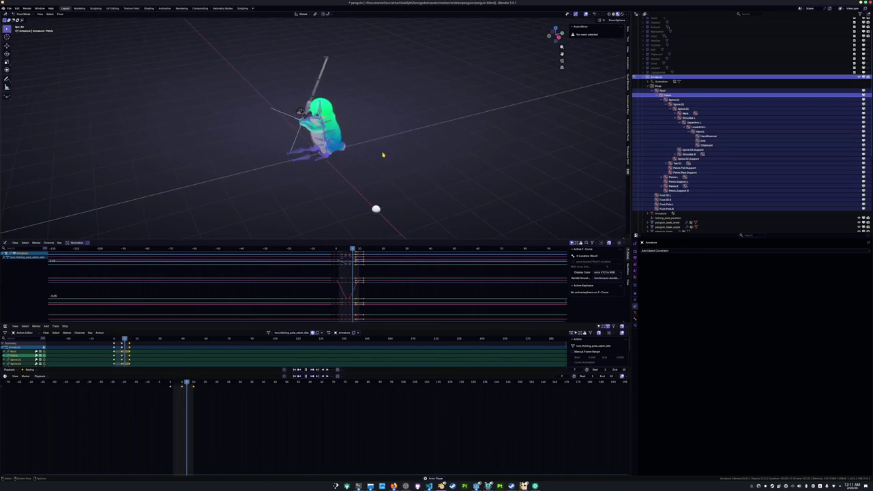
pyautogui.press('i')
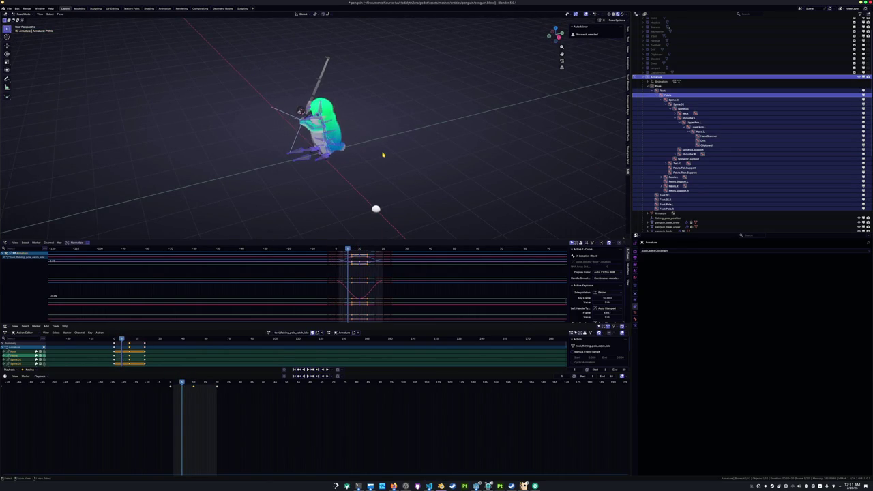
pyautogui.hotkey('ctrl', 's')
# Give the keys Back interpolation, preview the loop, and save the file
pyautogui.moveTo(382, 155); pyautogui.dragTo(367, 175, button='middle')
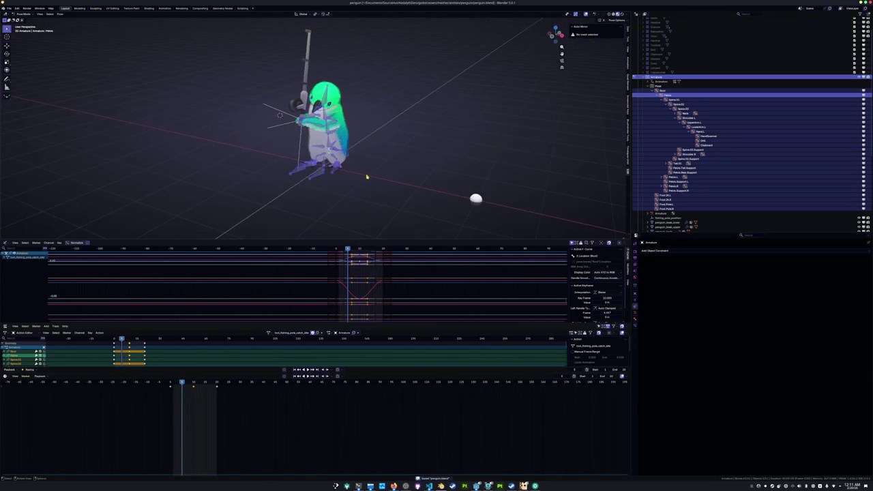
pyautogui.press('space')
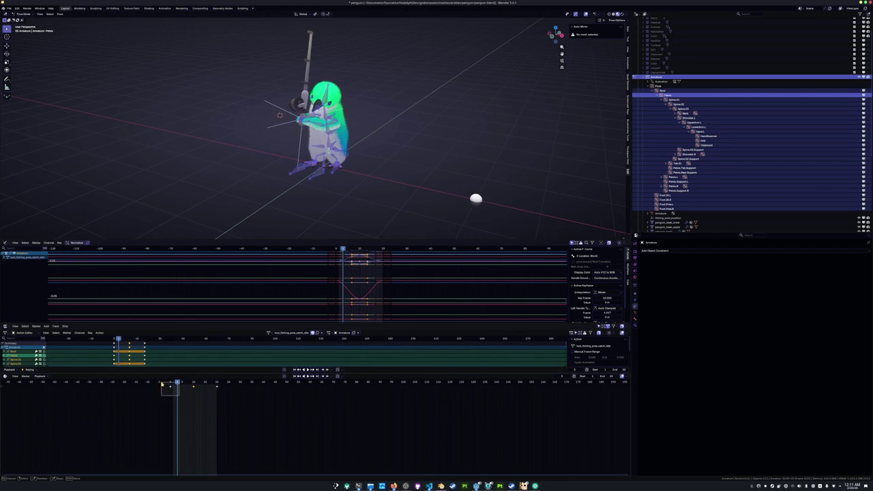
pyautogui.rightClick(167, 398)
pyautogui.click(268, 406)
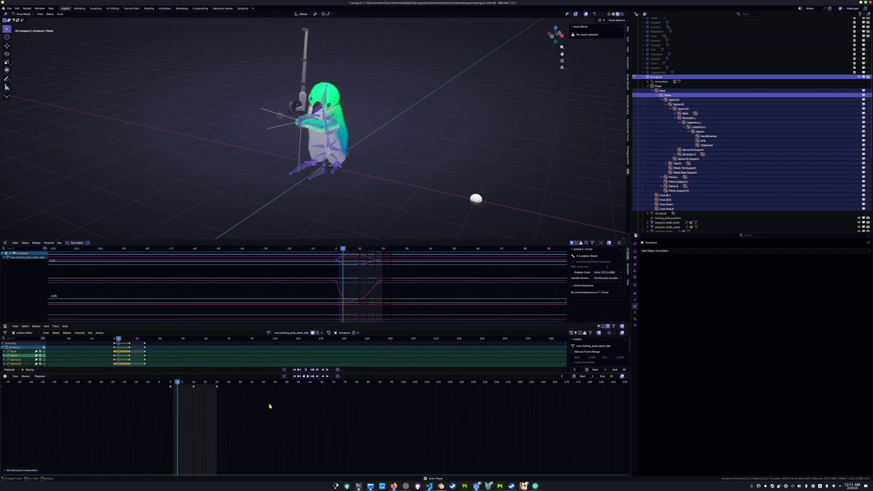
pyautogui.press('space')
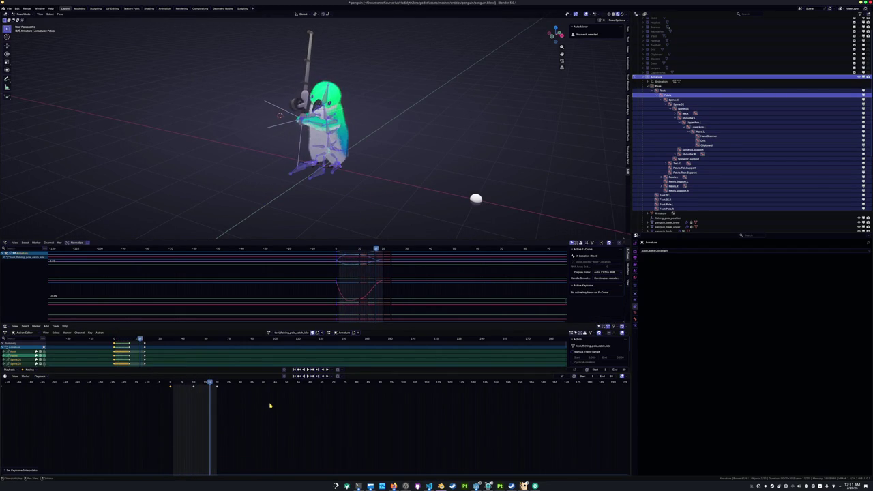
pyautogui.press('space')
pyautogui.hotkey('ctrl', 's')
# Duplicate the fishing-pole catch action and clear the copy's name
pyautogui.click(194, 387)
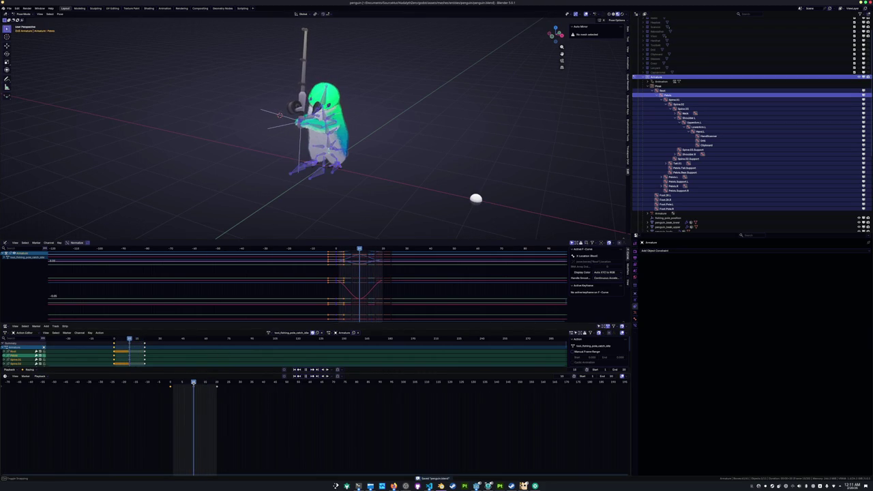
pyautogui.click(316, 333)
pyautogui.doubleClick(292, 333)
pyautogui.press('BackSpace')
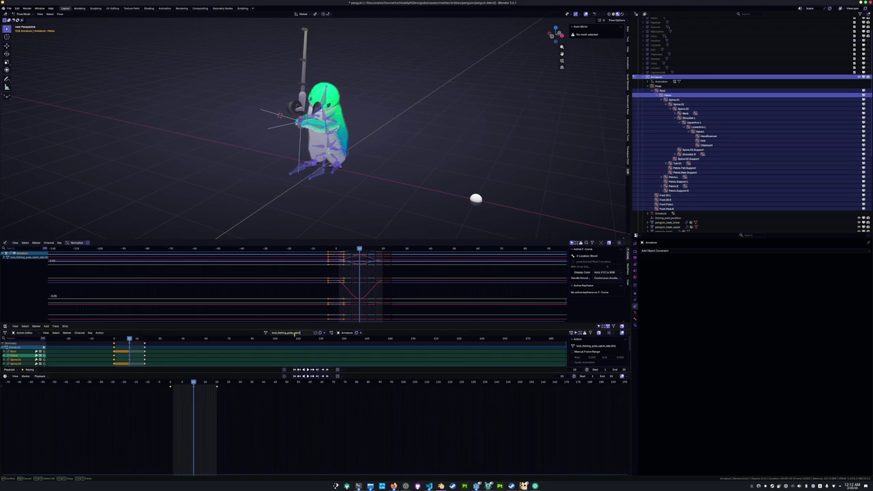
# Glance at the reference video, then confirm the copied action's name as tool_fishing_pole_exit
pyautogui.hotkey('alt', 'Tab')
pyautogui.hotkey('alt', 'Tab')
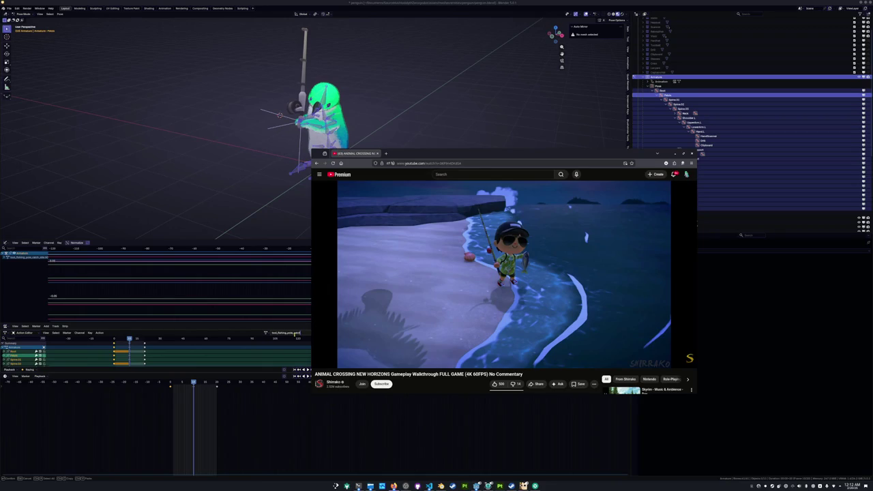
pyautogui.hotkey('alt', 'Tab')
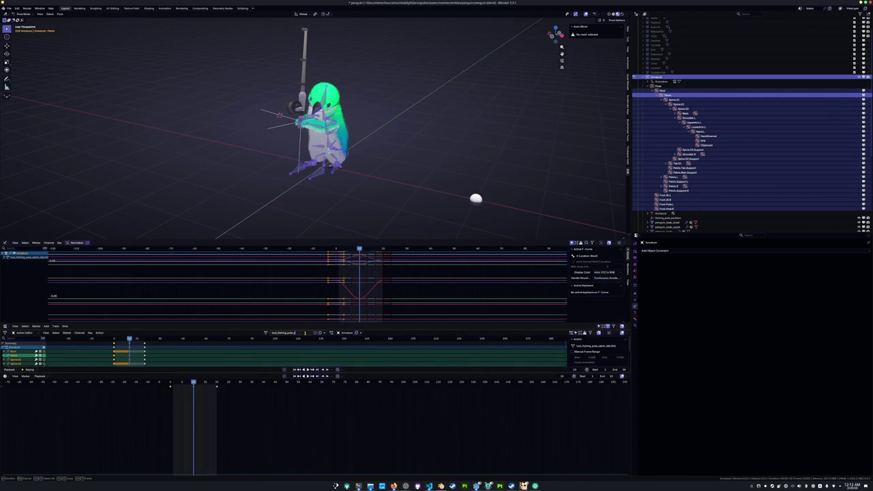
pyautogui.press('Return')
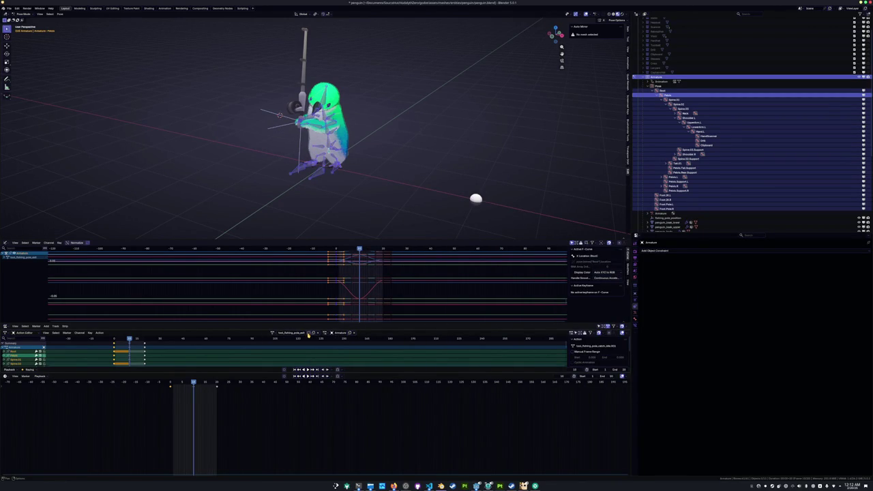
# Cycle through the catch_idle and exit actions, ending on tool_fishing_pole_enter
pyautogui.click(273, 333)
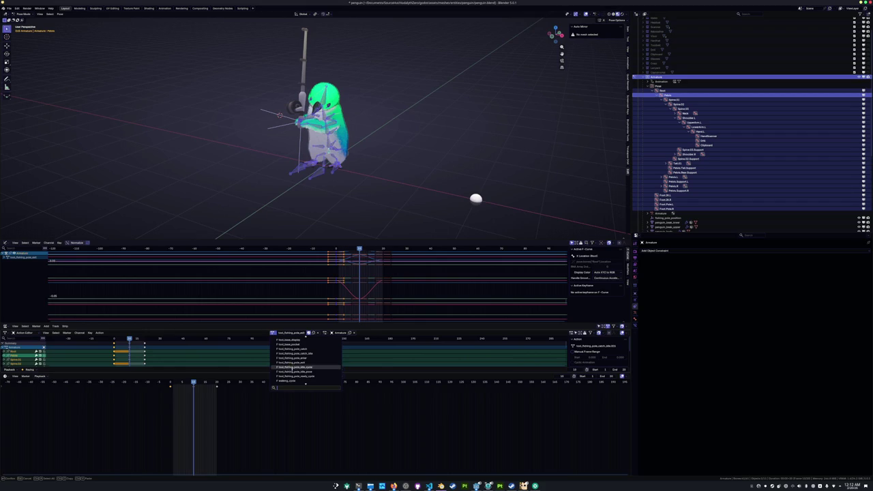
pyautogui.click(304, 353)
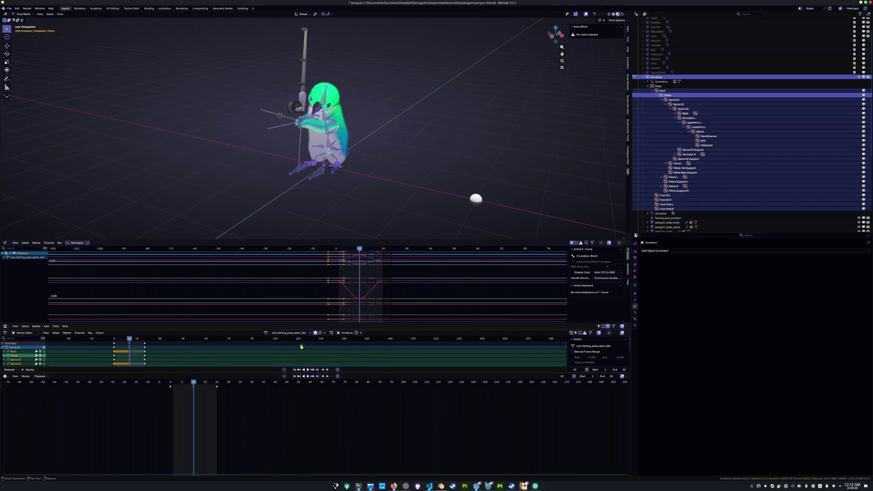
pyautogui.click(266, 333)
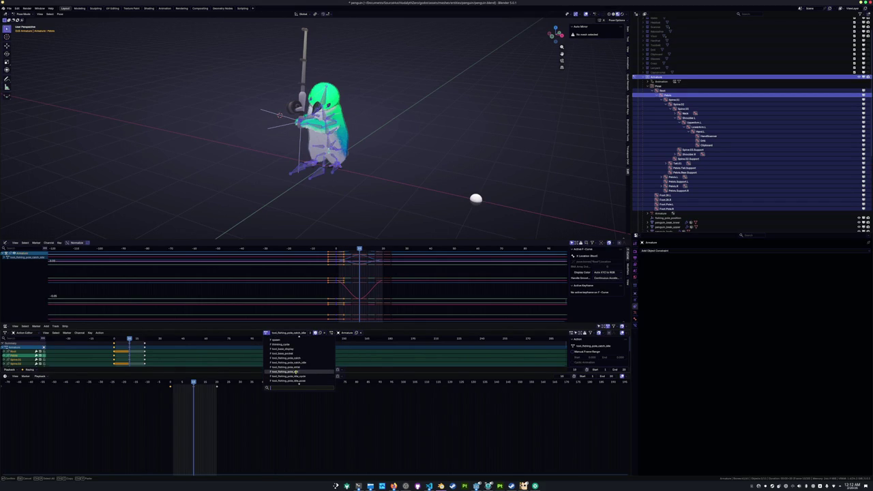
pyautogui.click(295, 372)
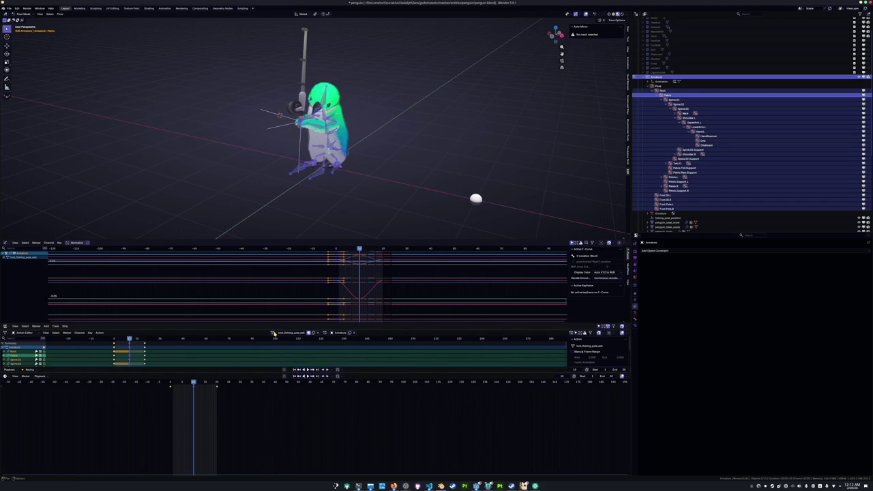
pyautogui.click(273, 332)
pyautogui.click(300, 361)
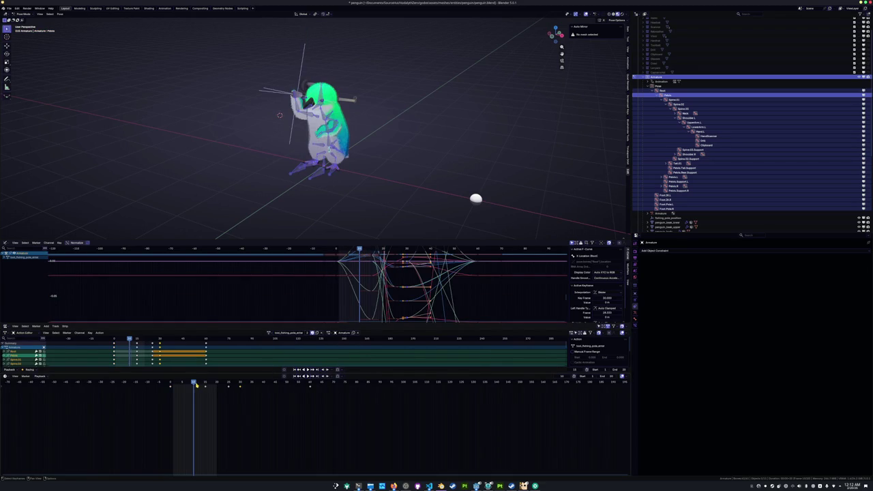
# Play the tool_fishing_pole_enter animation twice and stop it
pyautogui.moveTo(196, 385); pyautogui.dragTo(174, 384)
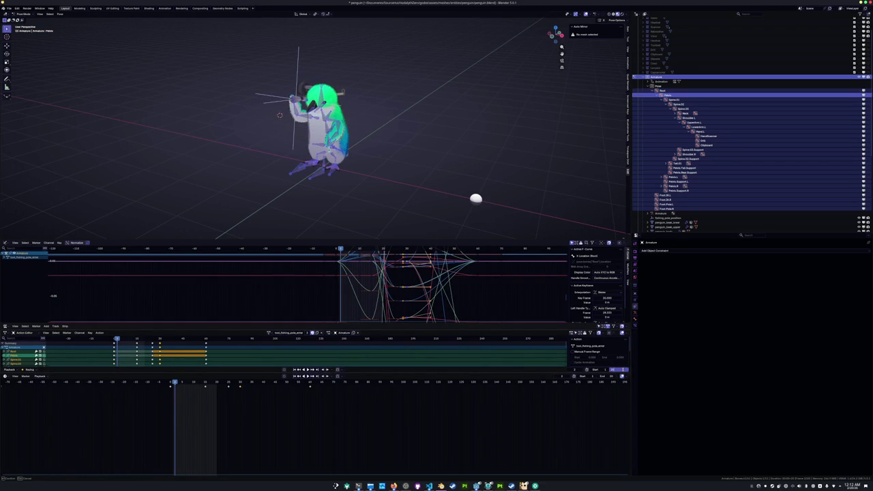
pyautogui.press('space')
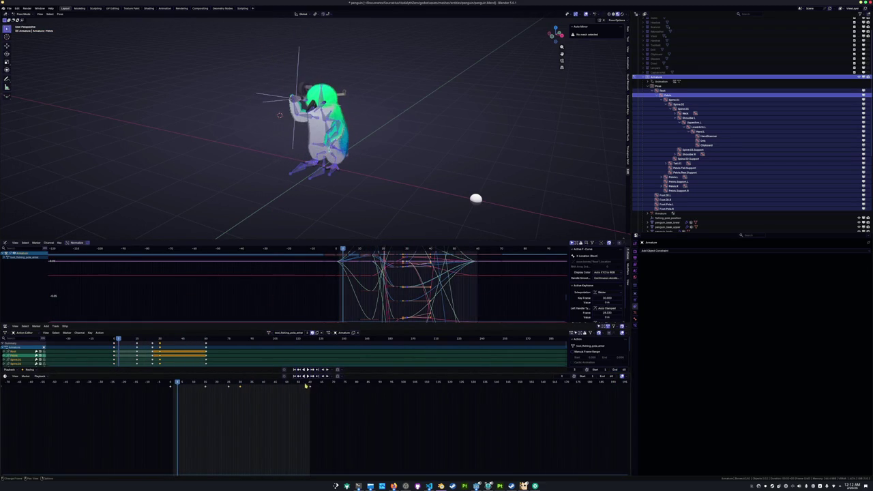
pyautogui.press('Escape')
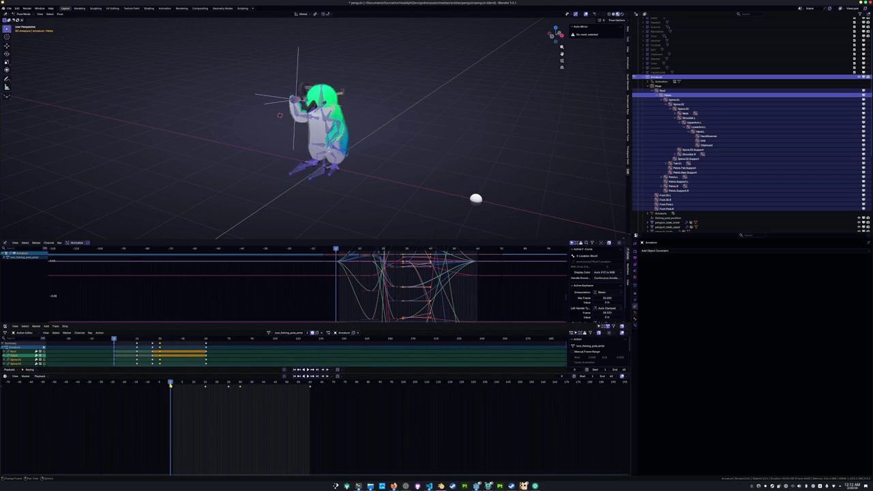
pyautogui.press('space')
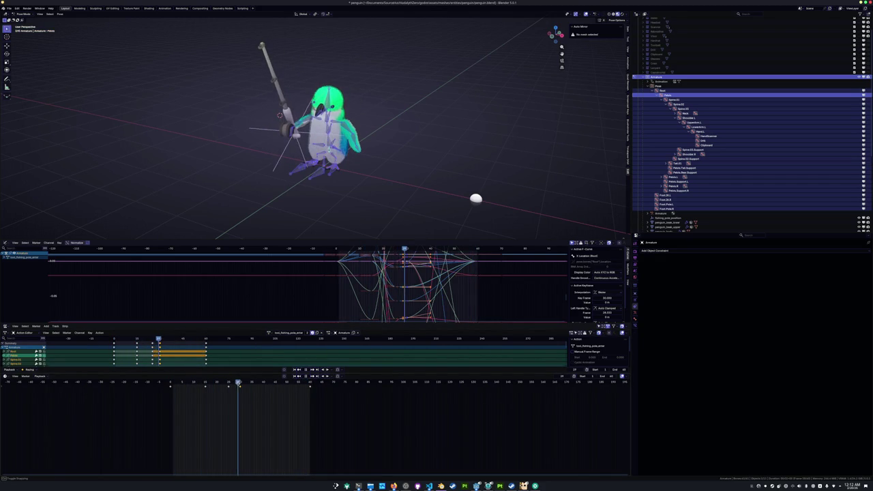
pyautogui.press('space')
# Orbit around the penguin, settle on a later frame's pose, and bring up the action list
pyautogui.moveTo(298, 202); pyautogui.dragTo(266, 225, button='middle')
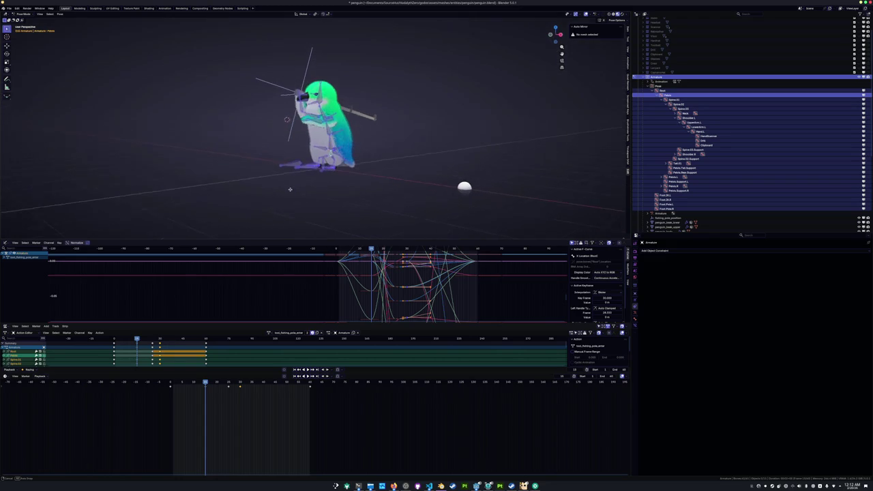
pyautogui.moveTo(177, 401); pyautogui.dragTo(162, 384)
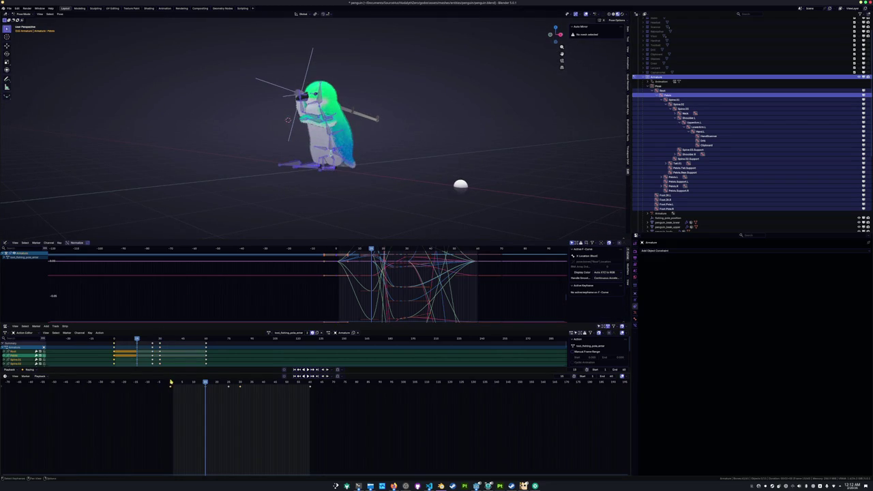
pyautogui.click(170, 382)
pyautogui.moveTo(278, 185); pyautogui.dragTo(278, 198, button='middle')
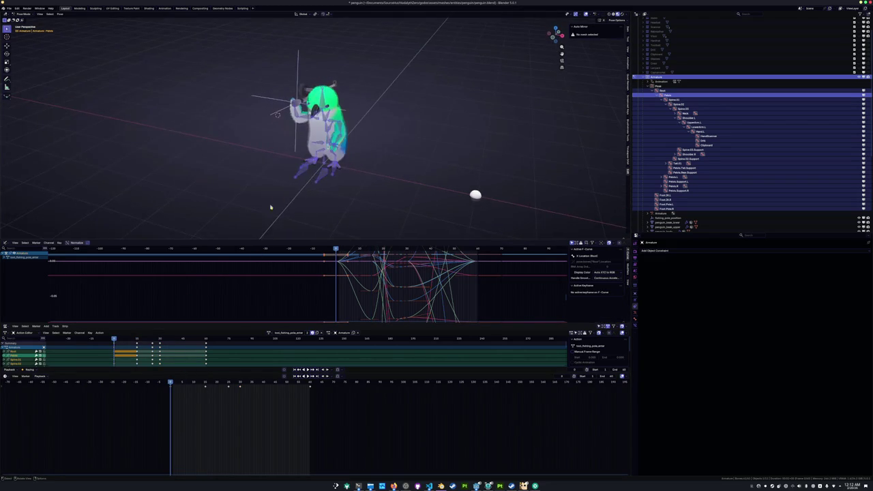
pyautogui.click(206, 381)
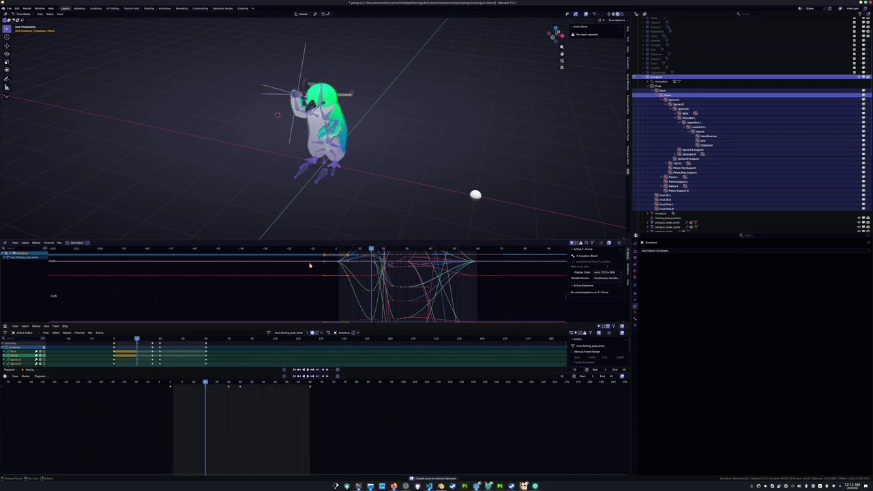
pyautogui.click(270, 332)
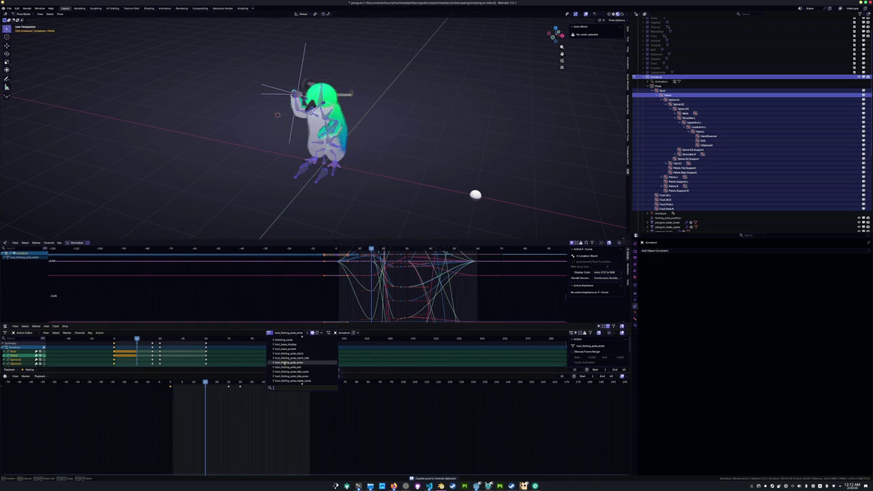
# Load tool_fishing_pole_exit, paste and key the copied pose, delete neighbouring keys, view from the right
pyautogui.click(276, 367)
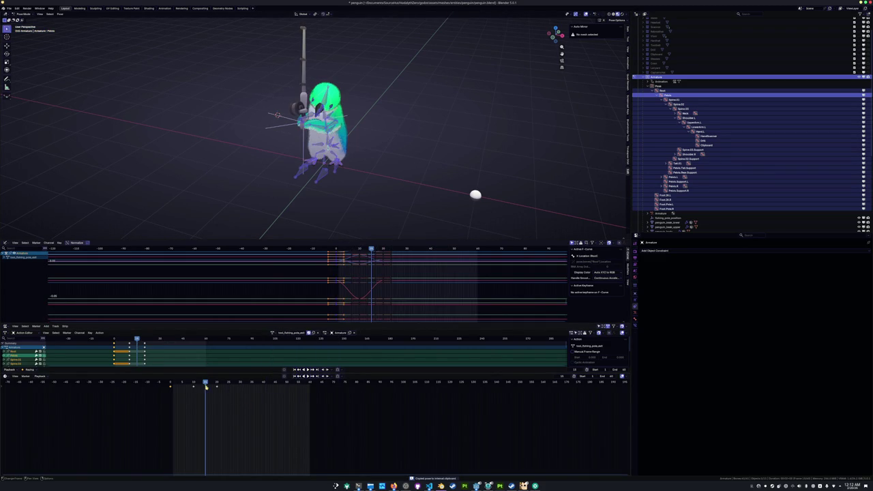
pyautogui.moveTo(206, 383)
pyautogui.mouseDown()
pyautogui.moveTo(250, 389)
pyautogui.moveTo(160, 384)
pyautogui.moveTo(217, 383)
pyautogui.mouseUp()
pyautogui.hotkey('ctrl', 'shift', 'v')
pyautogui.press('i')
pyautogui.press('Delete')
pyautogui.press('KP_3')
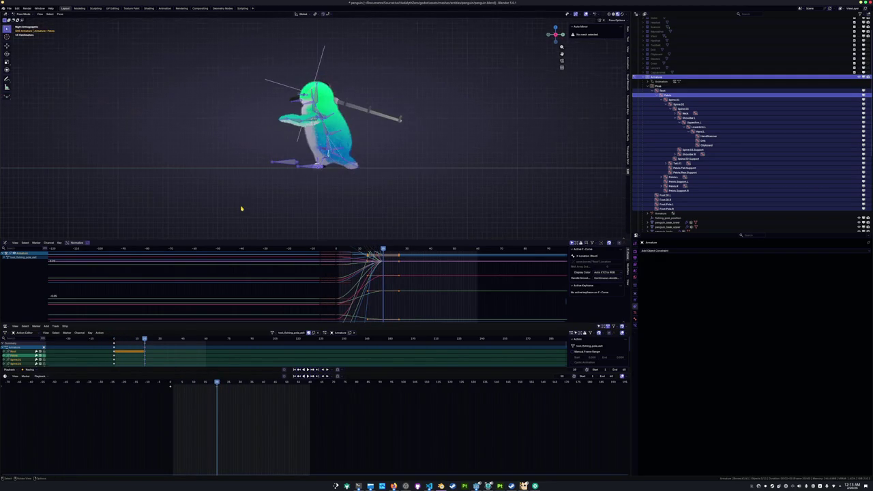
# Paste the copied pose at an early frame of the exit action
pyautogui.scroll(2, 227, 401)
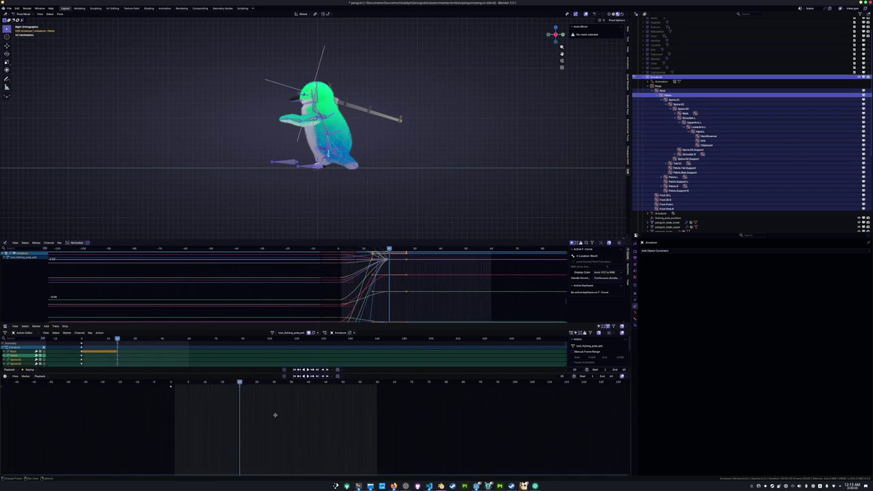
pyautogui.click(220, 385)
pyautogui.hotkey('ctrl', 'v')
pyautogui.scroll(1, 300, 191)
pyautogui.scroll(2, 316, 194)
pyautogui.scroll(2, 316, 194)
# Rotate Spine.01 and the tail bone to lean the penguin's body
pyautogui.click(279, 170)
pyautogui.press('r')
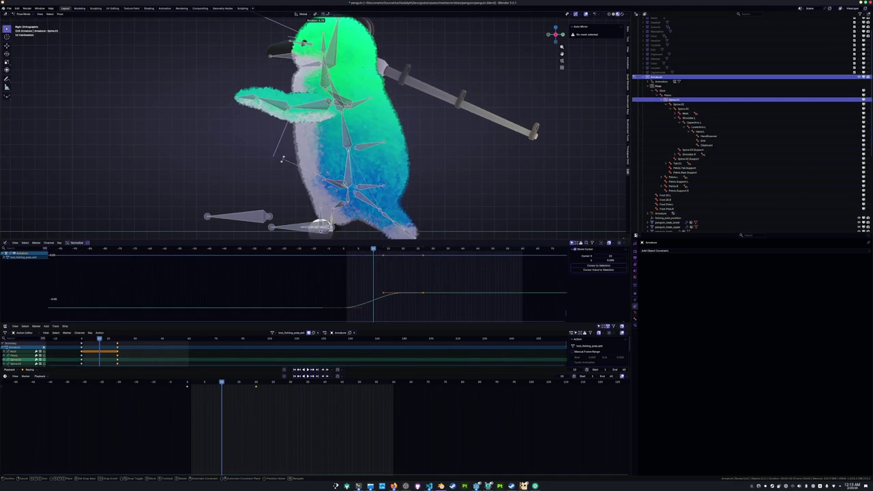
pyautogui.click(283, 159)
pyautogui.click(390, 220)
pyautogui.press('r')
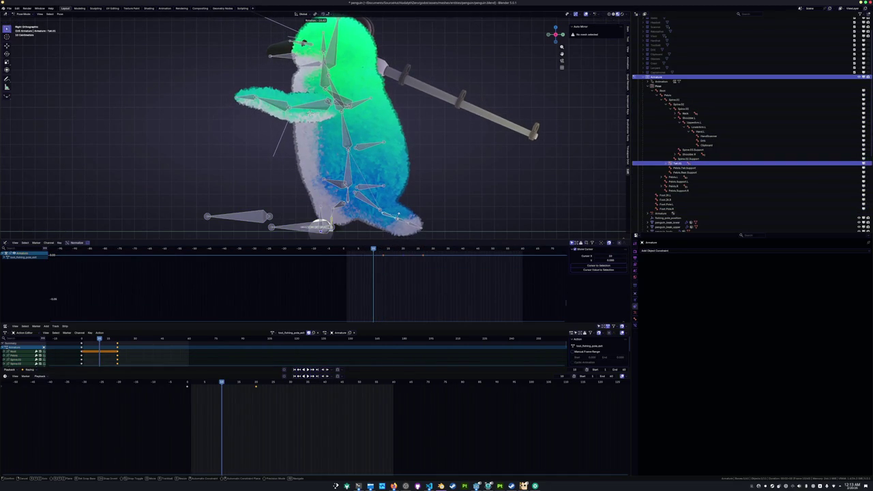
pyautogui.click(422, 208)
pyautogui.scroll(-2, 409, 170)
# Rotate Spine.02 and Spine.03 to bend the upper body
pyautogui.click(341, 126)
pyautogui.press('r')
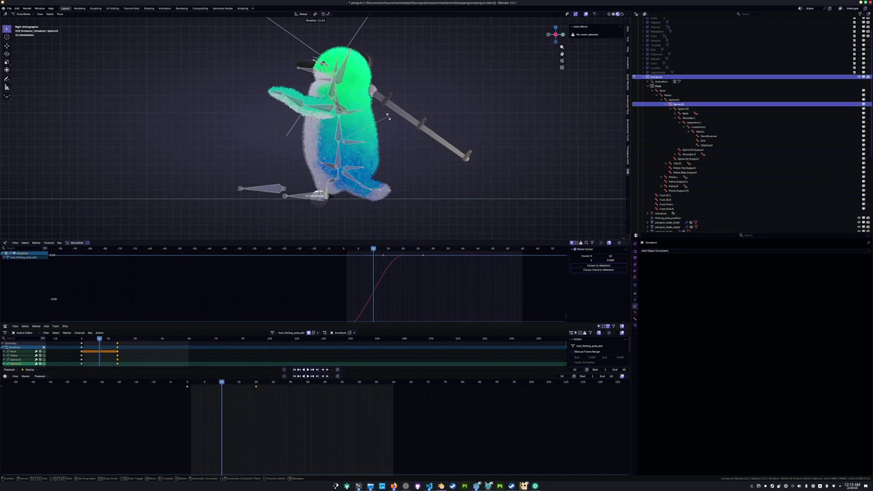
pyautogui.click(371, 115)
pyautogui.click(355, 92)
pyautogui.press('r')
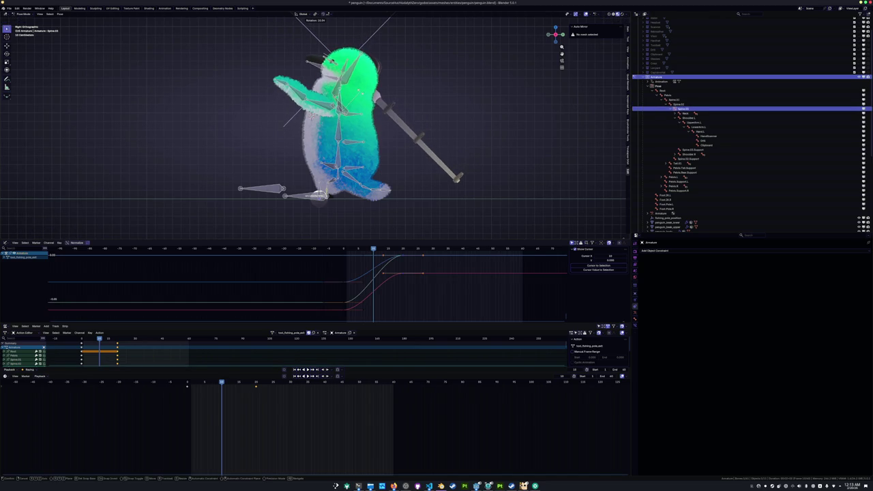
pyautogui.click(310, 114)
# Rotate the UpperArm.L bone and play the animation to preview it
pyautogui.click(294, 103)
pyautogui.press('r')
pyautogui.click(260, 133)
pyautogui.moveTo(261, 137)
pyautogui.mouseDown(button='middle')
pyautogui.moveTo(281, 163)
pyautogui.moveTo(314, 109)
pyautogui.moveTo(305, 127)
pyautogui.mouseUp(button='middle')
pyautogui.click(310, 102)
pyautogui.press('a')
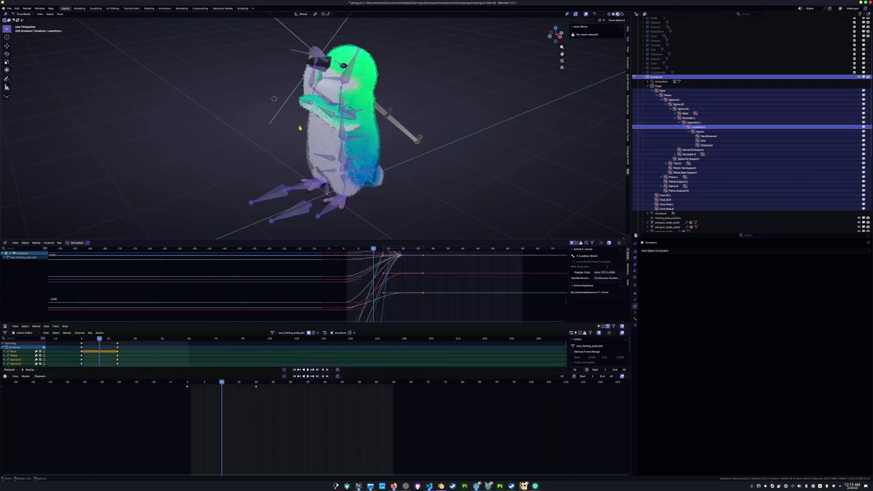
pyautogui.press('space')
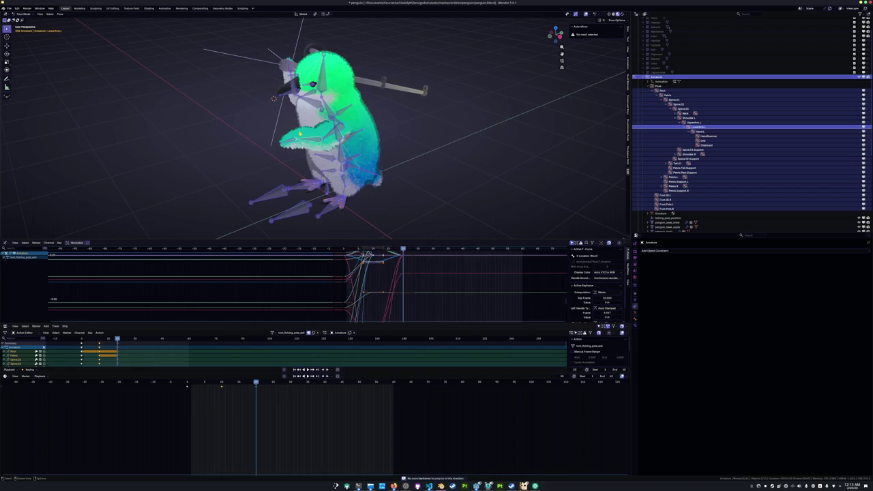
# Review the left-arm pose around frame 7 and frames 15–20 from several angles
pyautogui.click(694, 122)
pyautogui.moveTo(314, 136); pyautogui.dragTo(471, 136, button='middle')
pyautogui.moveTo(333, 159)
pyautogui.mouseDown(button='middle')
pyautogui.moveTo(354, 157)
pyautogui.moveTo(326, 172)
pyautogui.mouseUp(button='middle')
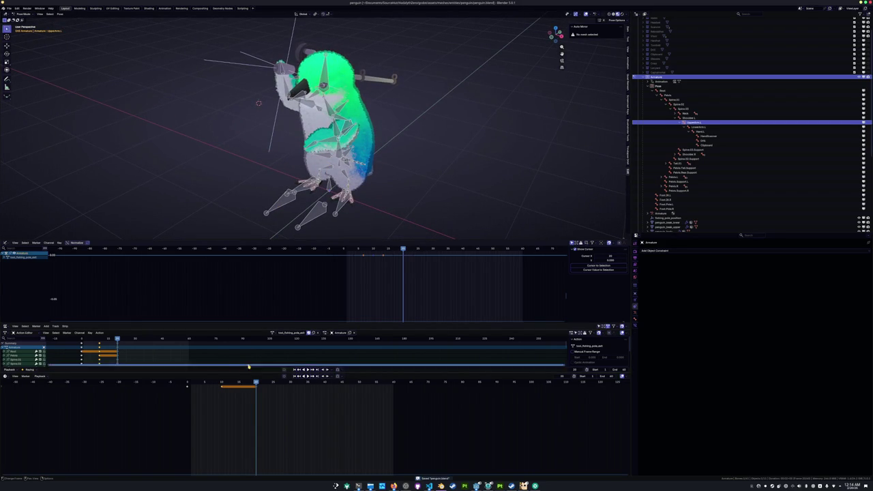
pyautogui.moveTo(272, 384)
pyautogui.mouseDown()
pyautogui.moveTo(290, 384)
pyautogui.moveTo(189, 385)
pyautogui.moveTo(255, 385)
pyautogui.mouseUp()
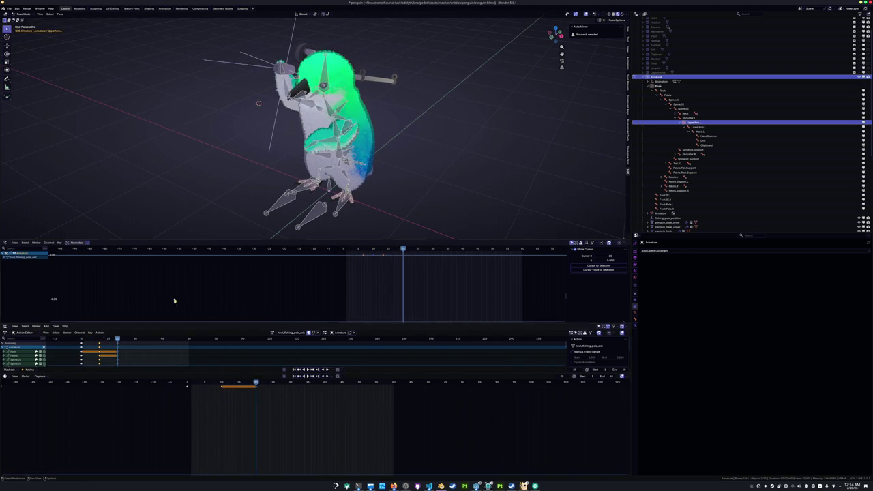
pyautogui.moveTo(238, 201)
pyautogui.mouseDown(button='middle')
pyautogui.moveTo(234, 185)
pyautogui.moveTo(254, 373)
pyautogui.mouseUp(button='middle')
pyautogui.click(290, 140)
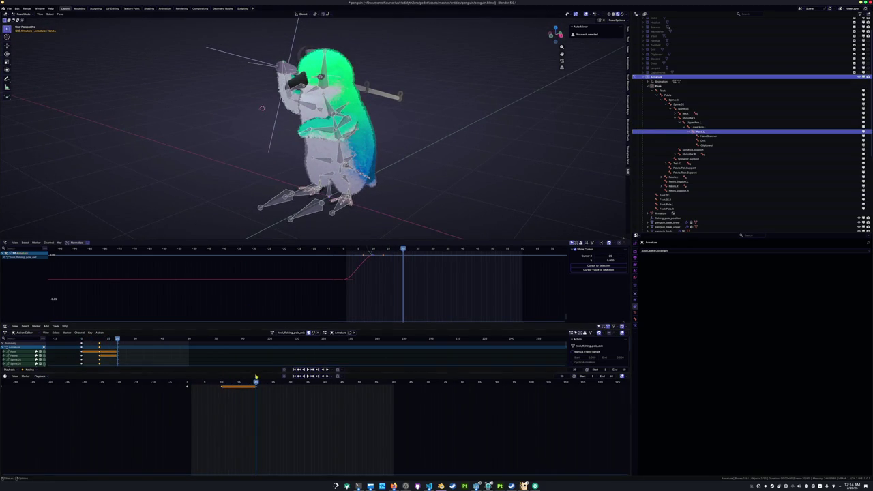
pyautogui.moveTo(256, 383)
pyautogui.mouseDown()
pyautogui.moveTo(185, 382)
pyautogui.moveTo(264, 382)
pyautogui.moveTo(184, 383)
pyautogui.moveTo(262, 383)
pyautogui.moveTo(184, 383)
pyautogui.moveTo(248, 383)
pyautogui.moveTo(221, 383)
pyautogui.mouseUp()
# Move the Pelvis bone along the global Y axis and preview the motion
pyautogui.click(340, 171)
pyautogui.press('KP_3')
pyautogui.press('g')
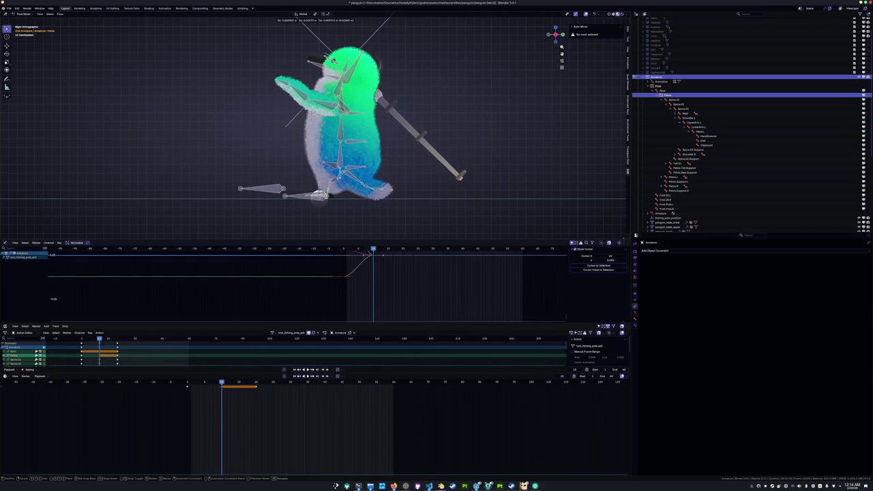
pyautogui.press('y')
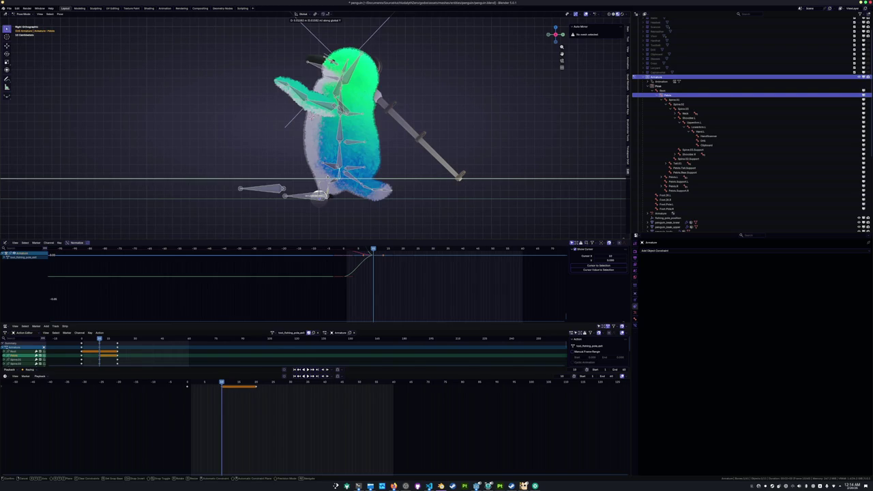
pyautogui.press('Return')
pyautogui.press('y')
pyautogui.press('Return')
pyautogui.press('space')
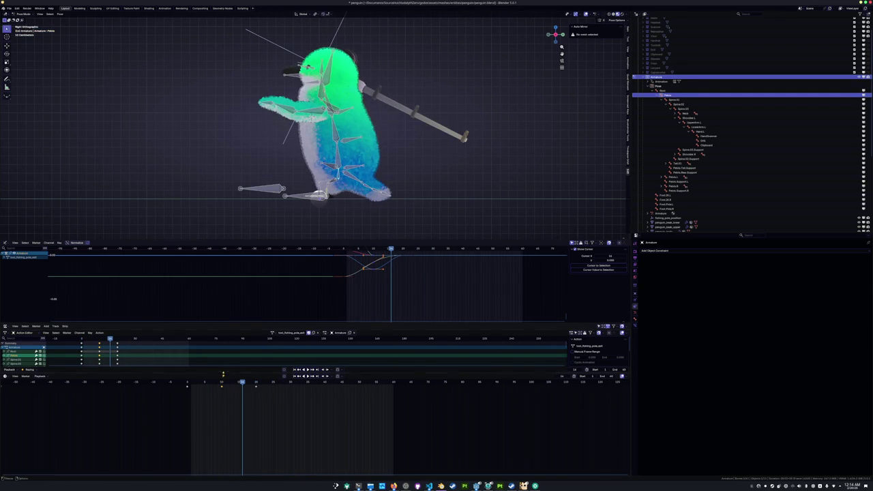
# Duplicate the frame-5 pose keys to frame 20
pyautogui.moveTo(223, 381); pyautogui.dragTo(222, 383)
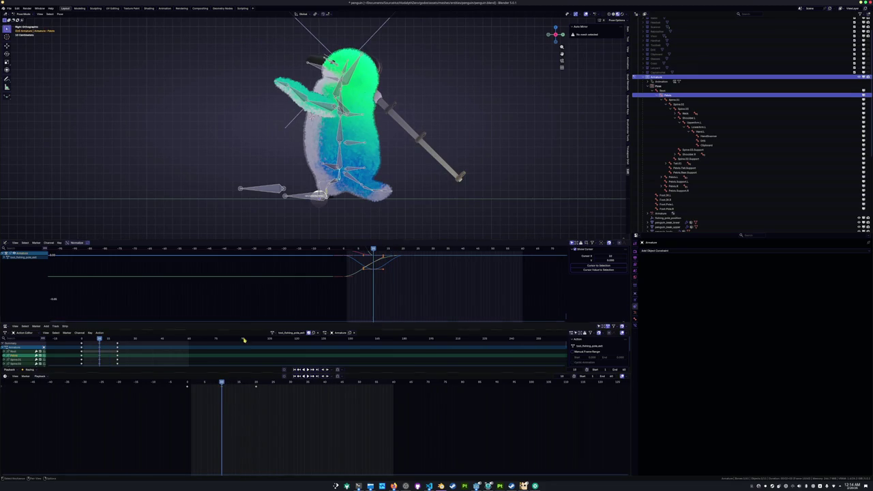
pyautogui.press('a')
pyautogui.press('a')
pyautogui.click(237, 385)
pyautogui.hotkey('shift', 'd')
pyautogui.click(248, 397)
pyautogui.click(265, 399)
pyautogui.click(255, 382)
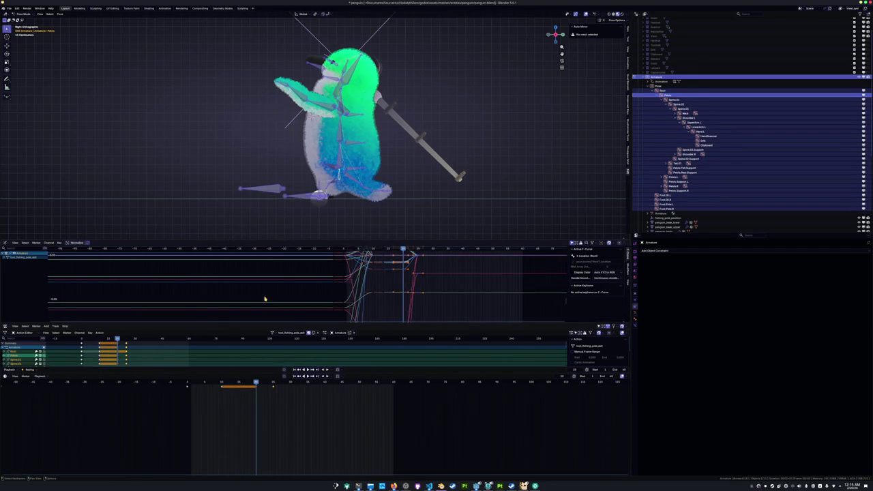
# Rotate the Tail.01, Spine.02 and Spine.03 bones to refine the pose
pyautogui.click(300, 151)
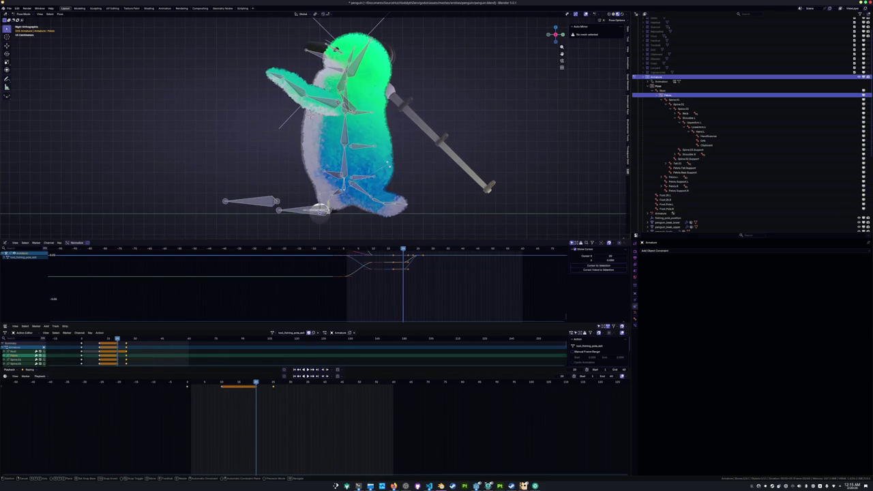
pyautogui.click(355, 161)
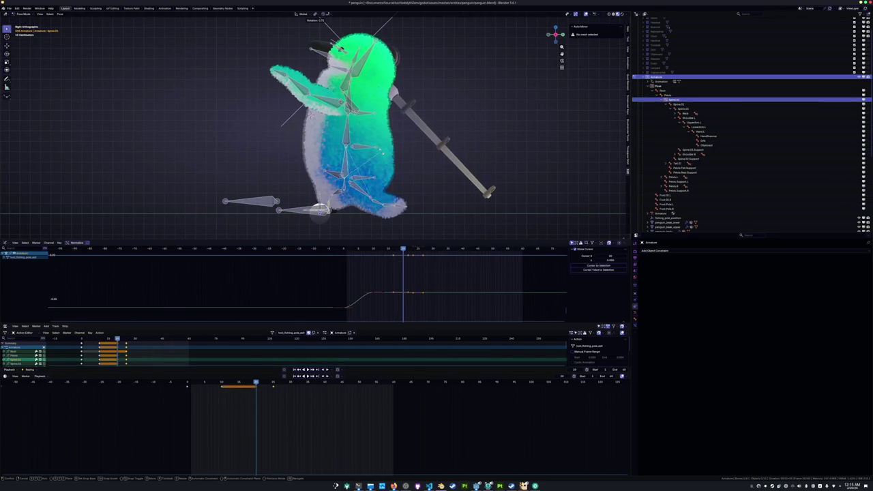
pyautogui.click(382, 203)
pyautogui.press('r')
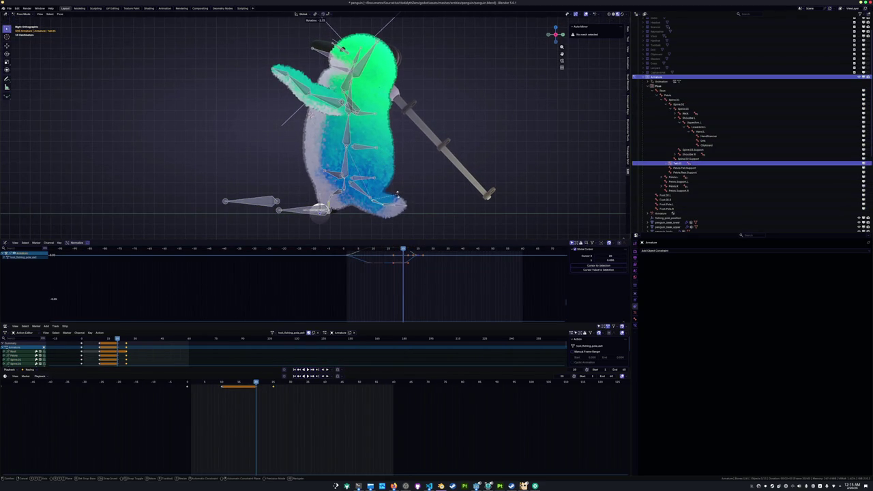
pyautogui.click(387, 187)
pyautogui.click(344, 140)
pyautogui.press('r')
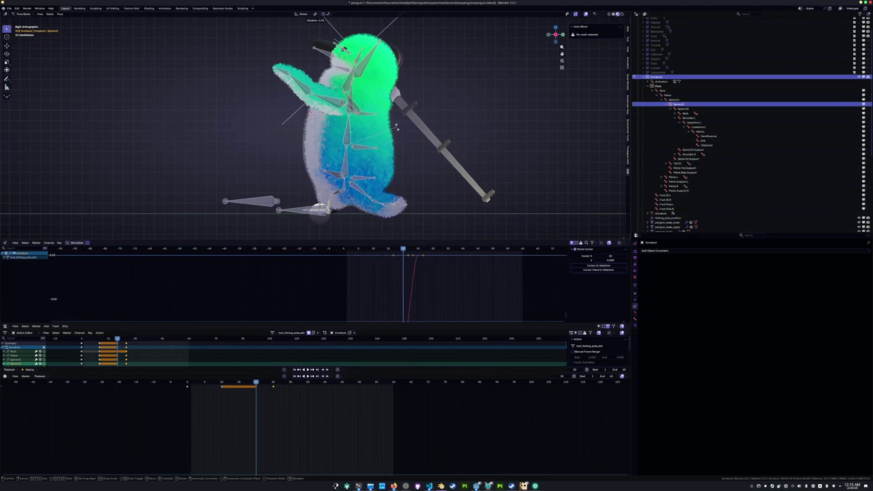
pyautogui.click(397, 128)
pyautogui.click(349, 102)
pyautogui.press('r')
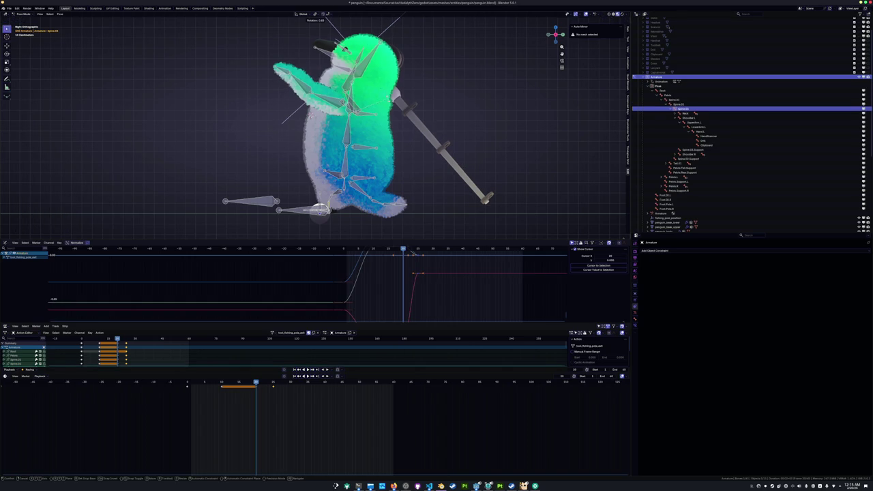
pyautogui.click(286, 121)
# Move the frame-25 keyframes to about frame 40 and preview the new timing
pyautogui.press('a')
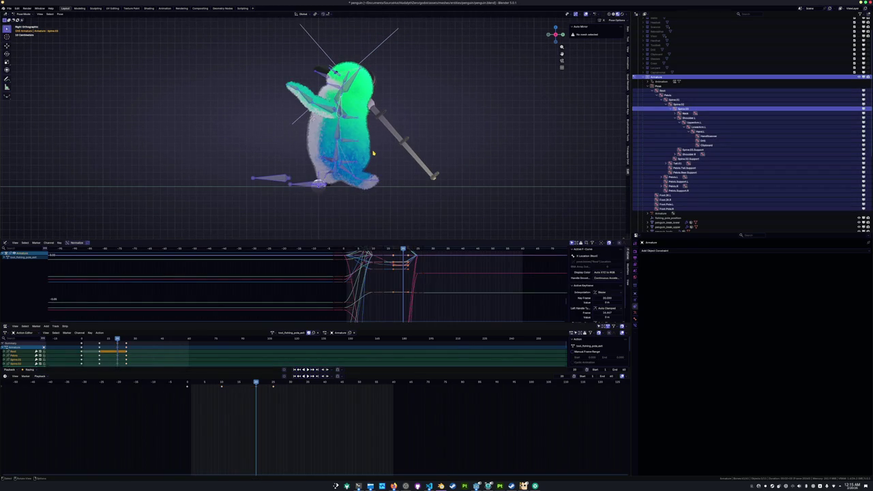
pyautogui.hotkey('shift', 'Left')
pyautogui.press('space')
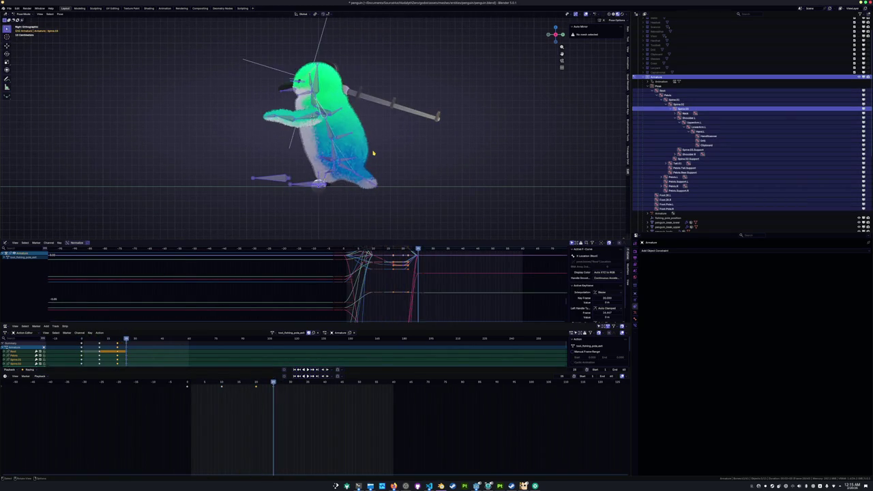
pyautogui.press('Escape')
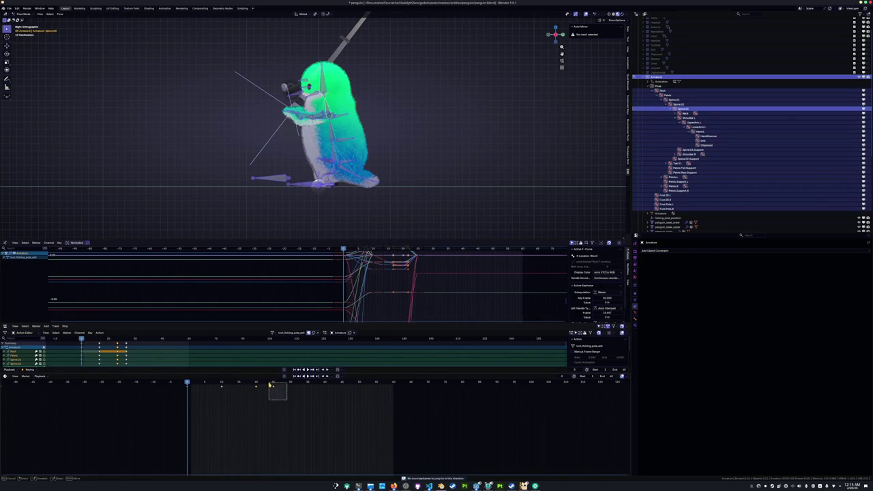
pyautogui.moveTo(287, 400); pyautogui.dragTo(286, 402)
pyautogui.press('g')
pyautogui.click(336, 402)
pyautogui.press('space')
pyautogui.press('Escape')
# Scrub frames 0 to 20 back and forth to review the stretched motion
pyautogui.moveTo(192, 390)
pyautogui.mouseDown()
pyautogui.moveTo(253, 386)
pyautogui.moveTo(188, 392)
pyautogui.moveTo(210, 394)
pyautogui.mouseUp()
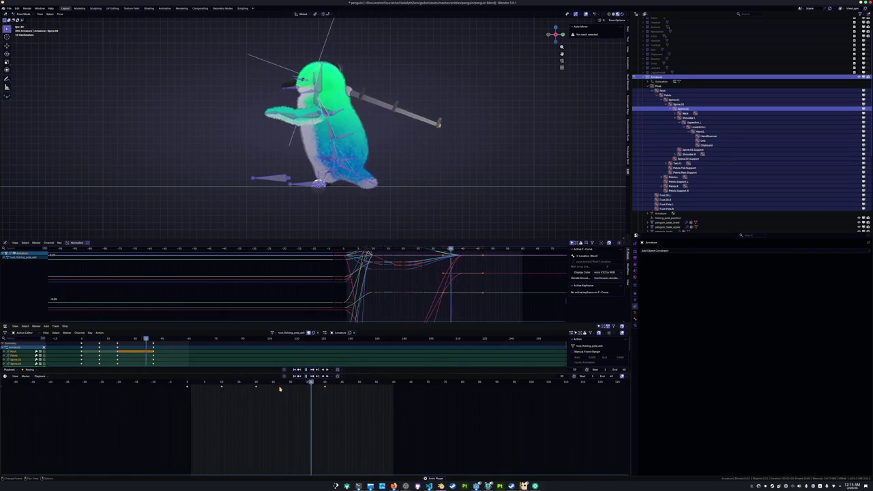
pyautogui.moveTo(325, 384)
pyautogui.mouseDown()
pyautogui.moveTo(205, 384)
pyautogui.moveTo(324, 394)
pyautogui.mouseUp()
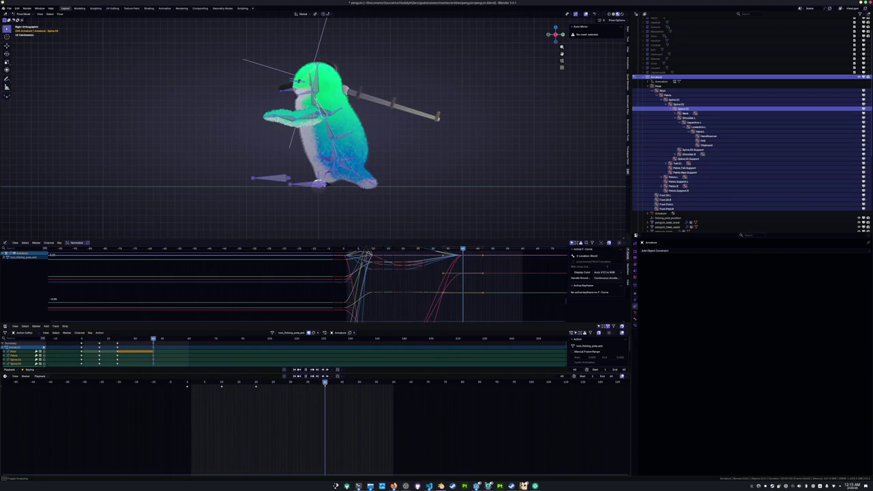
pyautogui.moveTo(325, 385)
pyautogui.mouseDown()
pyautogui.moveTo(249, 384)
pyautogui.moveTo(325, 386)
pyautogui.mouseUp()
# Save penguin.blend, preview the tool_fishing_pole_idle_pose action, then return to the fishing-pole animation
pyautogui.hotkey('ctrl', 's')
pyautogui.click(273, 333)
pyautogui.scroll(3, 291, 368)
pyautogui.scroll(4, 291, 368)
pyautogui.scroll(-3, 291, 368)
pyautogui.scroll(-2, 291, 368)
pyautogui.scroll(-2, 291, 369)
pyautogui.scroll(-2, 291, 368)
pyautogui.scroll(-2, 292, 366)
pyautogui.scroll(-2, 292, 365)
pyautogui.scroll(-2, 292, 364)
pyautogui.scroll(-2, 292, 362)
pyautogui.scroll(5, 292, 362)
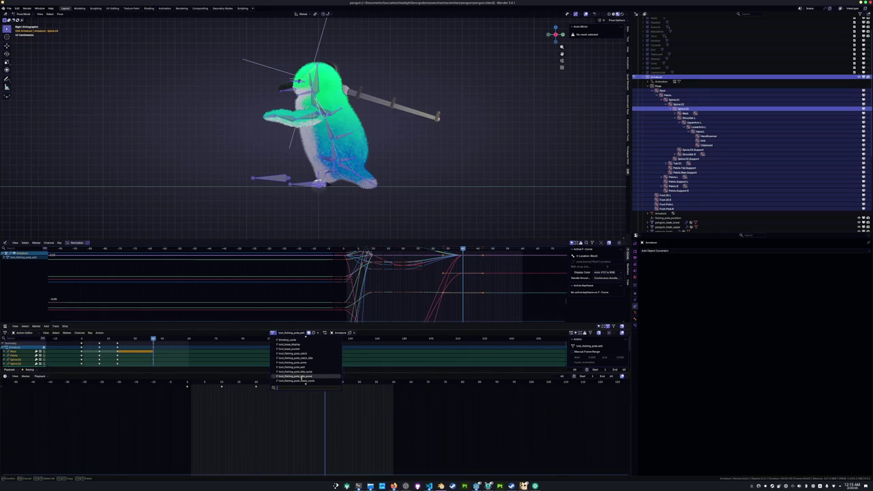
pyautogui.click(300, 376)
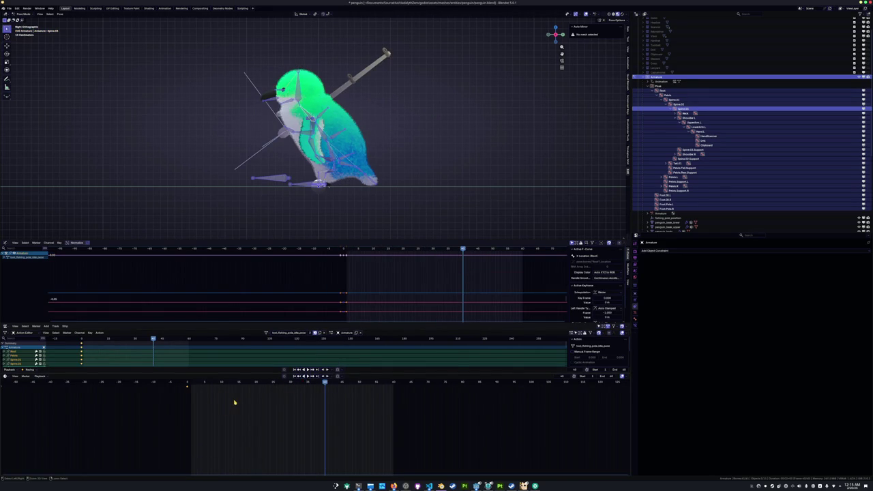
pyautogui.click(265, 333)
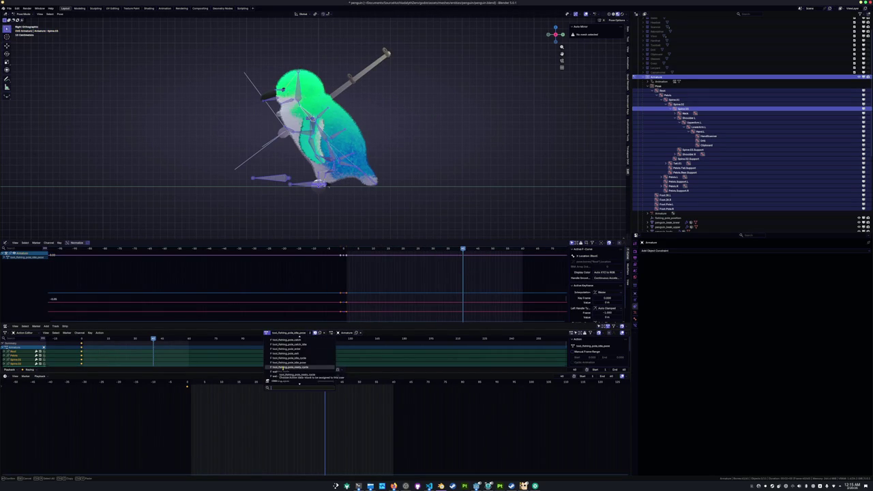
pyautogui.click(286, 353)
# Select the penguin's arm bones and paste the copied pose onto the frame 40 keyframe
pyautogui.click(366, 389)
pyautogui.click(240, 138)
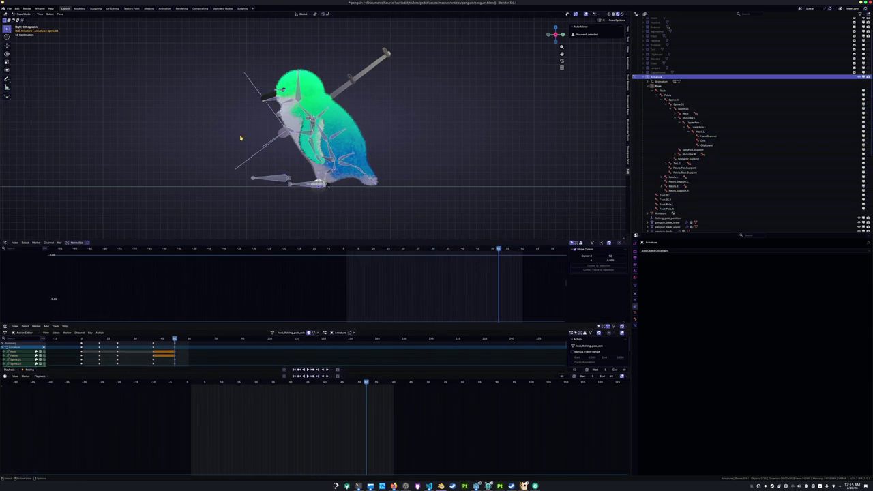
pyautogui.moveTo(239, 139); pyautogui.dragTo(242, 142, button='middle')
pyautogui.click(287, 132)
pyautogui.click(266, 133)
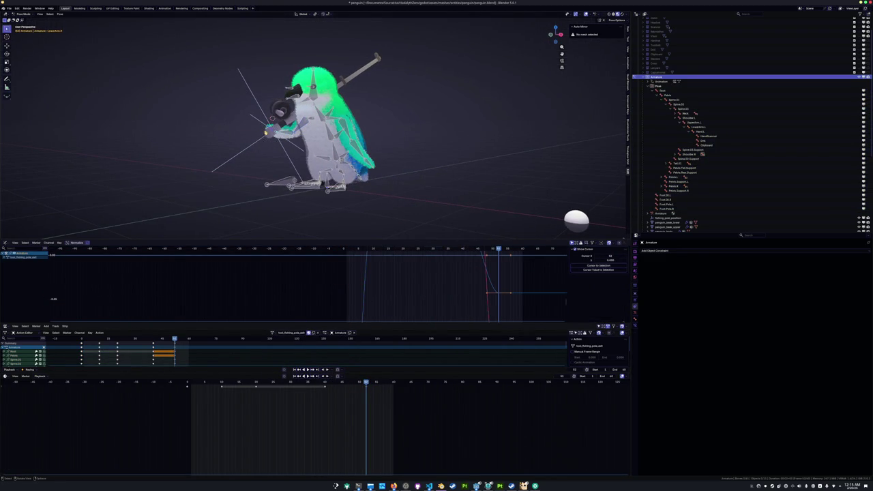
pyautogui.click(273, 333)
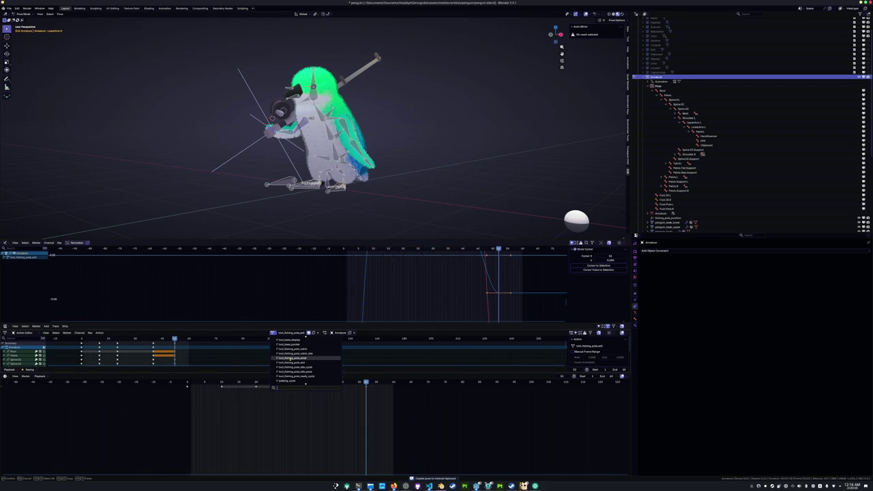
pyautogui.click(289, 363)
pyautogui.press('Down')
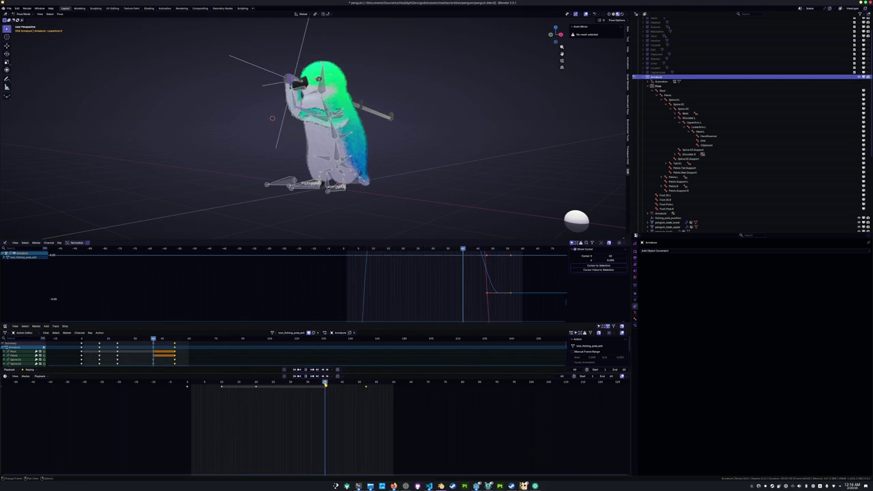
pyautogui.hotkey('ctrl', 'v')
# Keyframe the pasted pose at frame 40 and play the animation to preview it
pyautogui.press('i')
pyautogui.moveTo(250, 167); pyautogui.dragTo(255, 177, button='middle')
pyautogui.press('space')
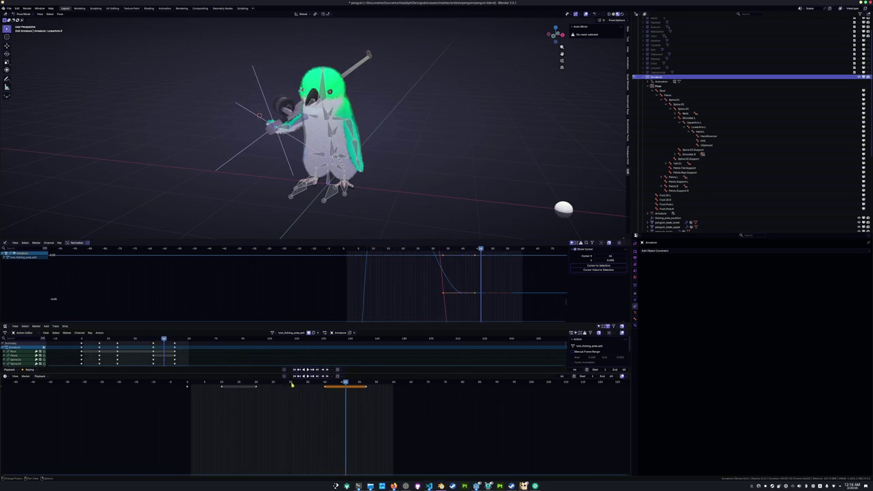
pyautogui.press('Escape')
pyautogui.scroll(3, 314, 126)
pyautogui.scroll(1, 314, 126)
# Rotate the LowerArm.L bone to adjust the forearm pose
pyautogui.click(369, 118)
pyautogui.moveTo(382, 129); pyautogui.dragTo(406, 135, button='middle')
pyautogui.press('r')
pyautogui.press('x')
pyautogui.press('z')
pyautogui.press('y')
pyautogui.click(403, 146)
# Give the forearm a second rotation and check the pose from the side
pyautogui.moveTo(399, 146)
pyautogui.mouseDown(button='middle')
pyautogui.moveTo(392, 166)
pyautogui.moveTo(415, 164)
pyautogui.moveTo(412, 144)
pyautogui.mouseUp(button='middle')
pyautogui.press('r')
pyautogui.press('z')
pyautogui.press('y')
pyautogui.click(400, 163)
pyautogui.press('r')
pyautogui.scroll(3, 415, 164)
pyautogui.scroll(-3, 414, 145)
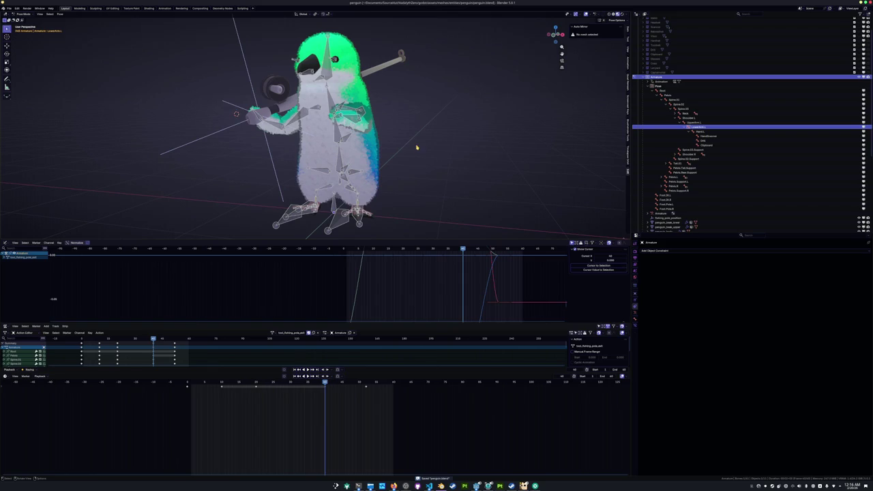
# Rename the action to tool_fishing_pole_catch_anim and save penguin.blend
pyautogui.doubleClick(291, 332)
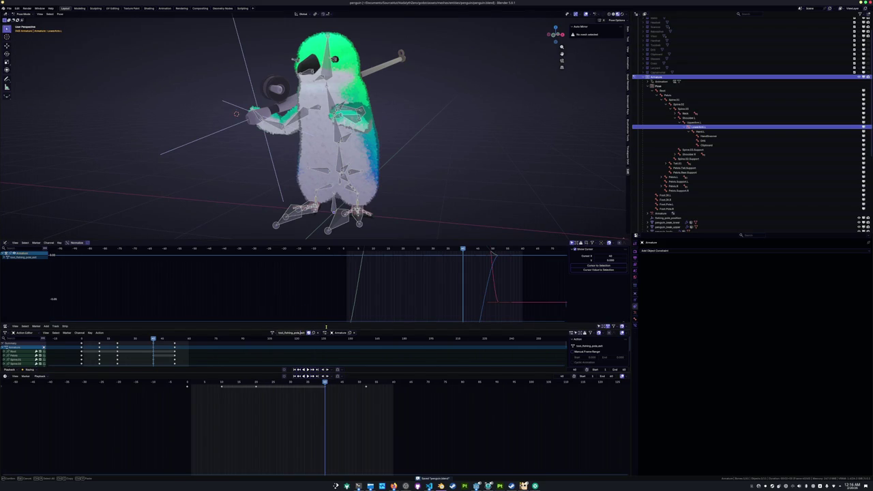
pyautogui.write('catch_')
pyautogui.press('Return')
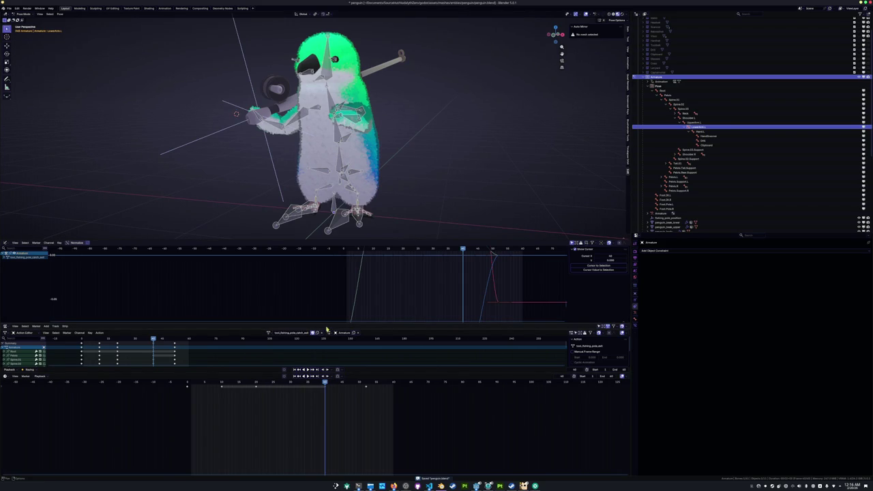
pyautogui.scroll(3, 374, 172)
pyautogui.moveTo(374, 172)
pyautogui.mouseDown(button='middle')
pyautogui.moveTo(368, 123)
pyautogui.moveTo(400, 116)
pyautogui.mouseUp(button='middle')
pyautogui.hotkey('ctrl', 's')
# Rotate the UpperArm.L bone around the X axis
pyautogui.click(369, 123)
pyautogui.press('r')
pyautogui.press('x')
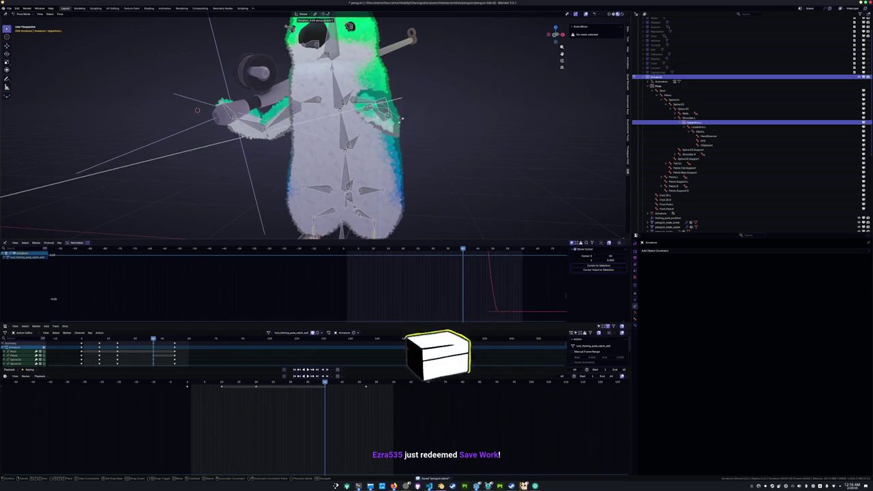
pyautogui.click(401, 120)
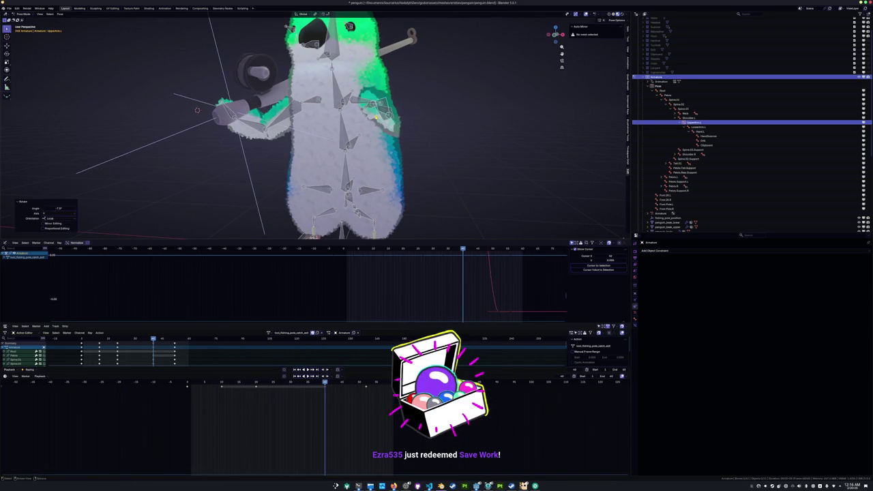
# Rotate the LowerArm.L bone around its local Y axis to reposition the forearm
pyautogui.click(390, 110)
pyautogui.moveTo(390, 110)
pyautogui.mouseDown(button='middle')
pyautogui.moveTo(420, 114)
pyautogui.moveTo(430, 166)
pyautogui.moveTo(456, 156)
pyautogui.mouseUp(button='middle')
pyautogui.press('r')
pyautogui.press('z')
pyautogui.click(430, 166)
pyautogui.press('y')
pyautogui.press('y')
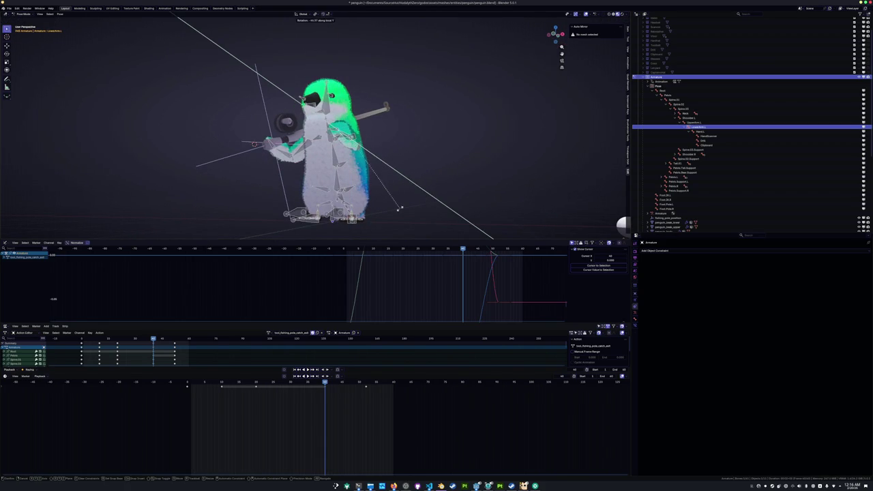
pyautogui.click(396, 208)
pyautogui.scroll(2, 395, 209)
pyautogui.moveTo(395, 208); pyautogui.dragTo(386, 174, button='middle')
# Select all the penguin's bones and try pasting keyframes at a later frame, then undo it
pyautogui.click(346, 144)
pyautogui.moveTo(346, 144)
pyautogui.mouseDown(button='middle')
pyautogui.moveTo(419, 146)
pyautogui.moveTo(382, 164)
pyautogui.mouseUp(button='middle')
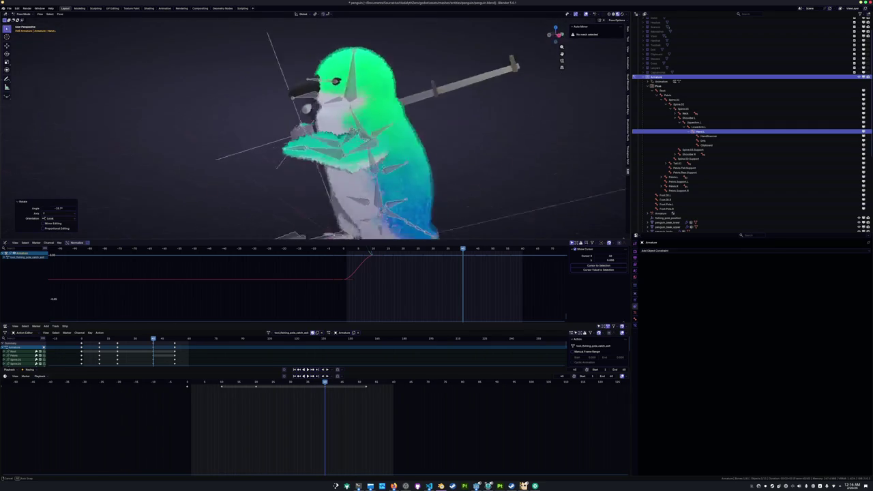
pyautogui.scroll(-3, 406, 162)
pyautogui.scroll(-3, 406, 161)
pyautogui.press('a')
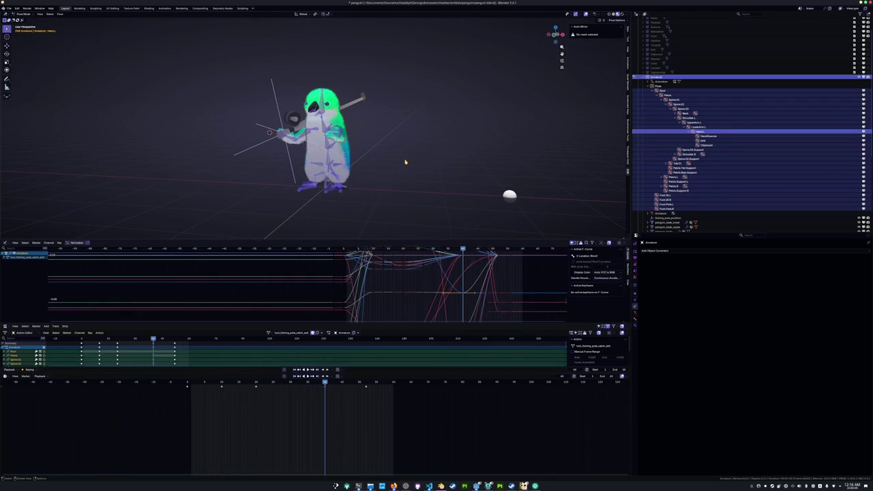
pyautogui.scroll(3, 376, 181)
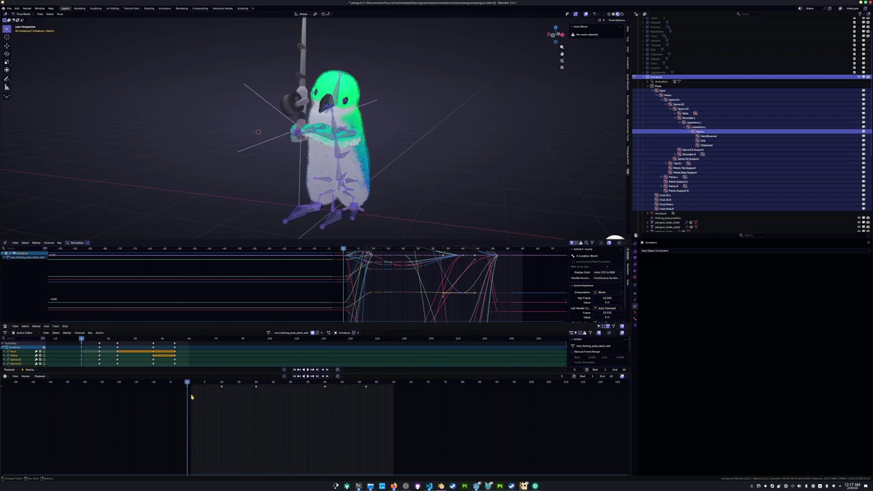
pyautogui.press('space')
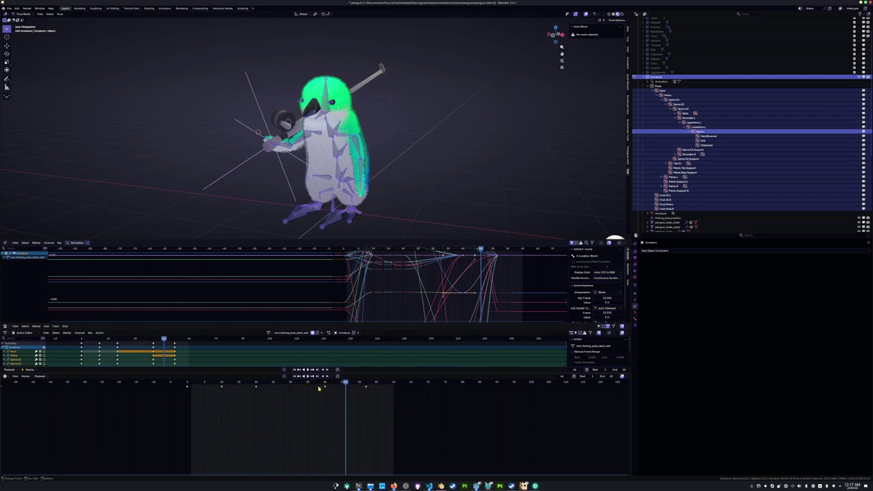
pyautogui.click(393, 383)
pyautogui.hotkey('ctrl', 'v')
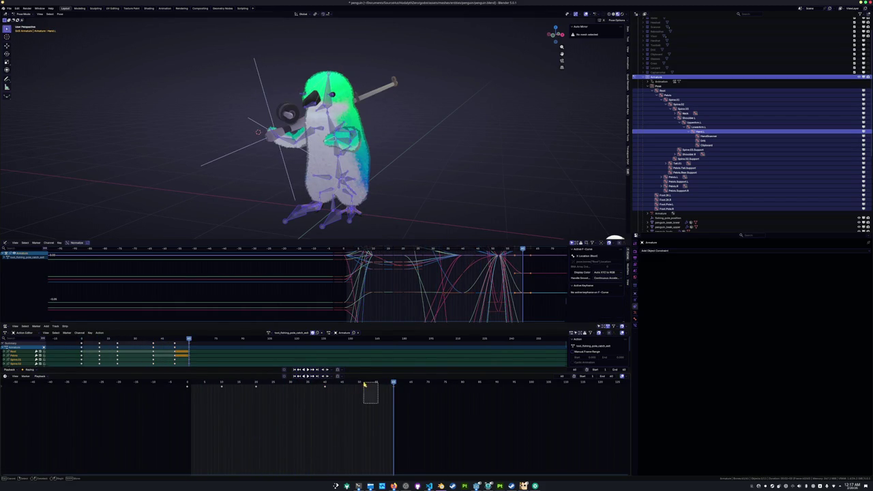
pyautogui.hotkey('ctrl', 'z')
# Play and scrub the animation to review the motion around frame 34
pyautogui.click(369, 383)
pyautogui.hotkey('shift', 'ctrl', 'space')
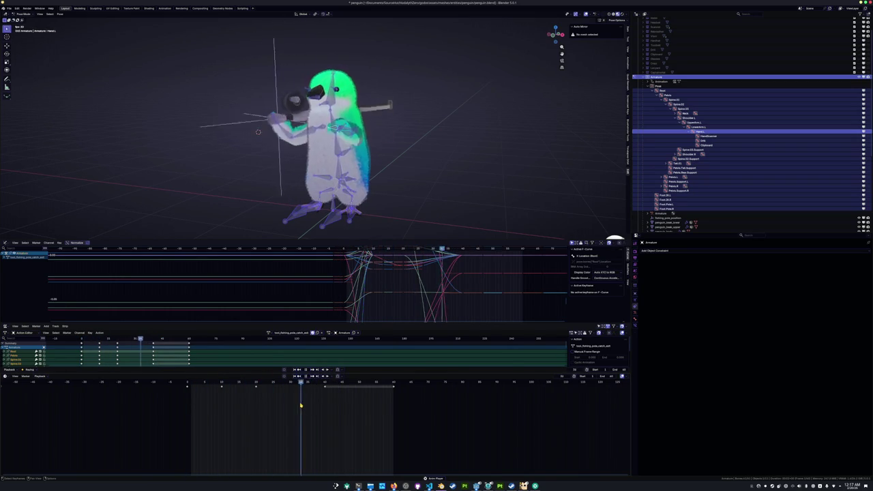
pyautogui.press('Escape')
pyautogui.hotkey('shift', 'ctrl', 'space')
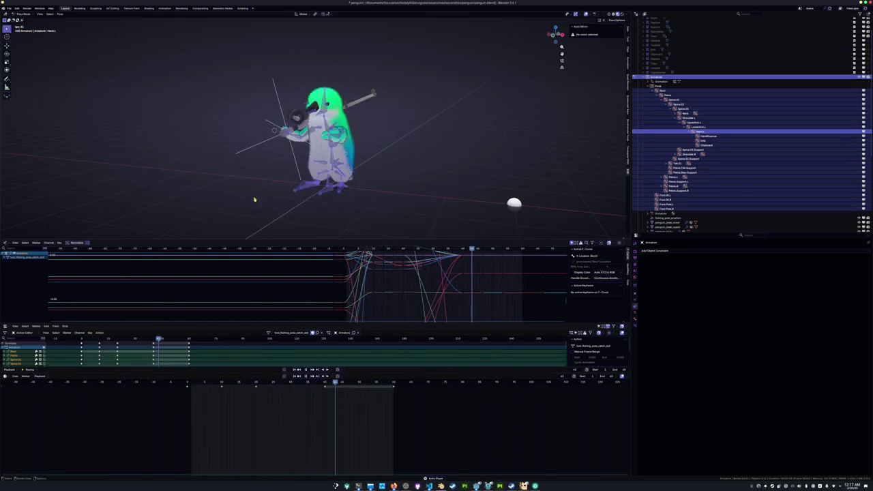
pyautogui.moveTo(253, 209); pyautogui.dragTo(267, 177, button='middle')
pyautogui.press('space')
pyautogui.moveTo(294, 389); pyautogui.dragTo(291, 386)
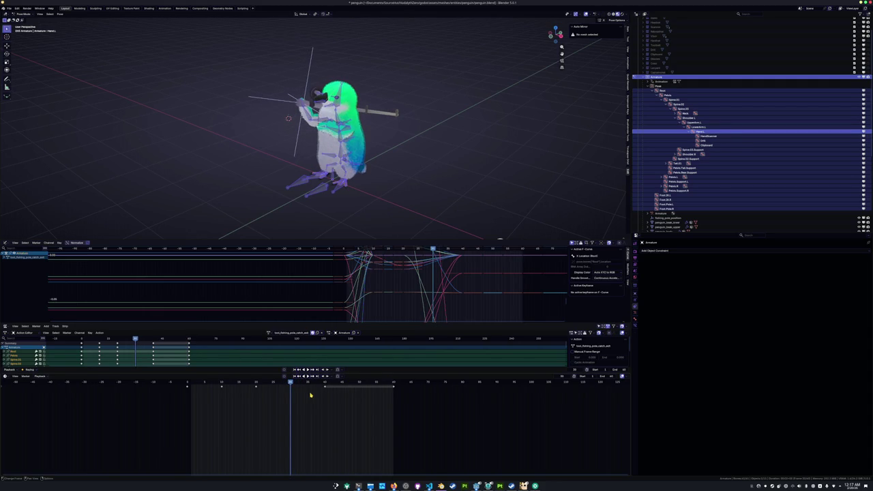
pyautogui.moveTo(290, 386)
pyautogui.mouseDown()
pyautogui.moveTo(189, 389)
pyautogui.moveTo(325, 397)
pyautogui.mouseUp()
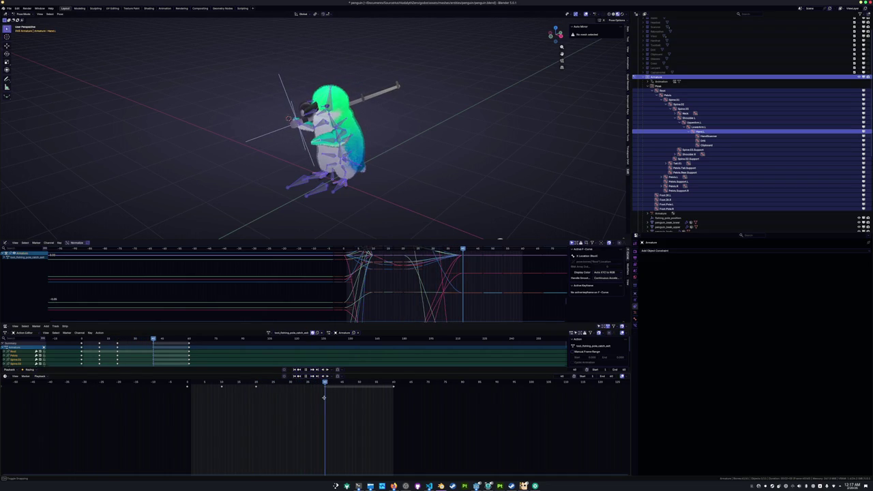
# Scale the keys after the current frame closer together, replay, and save penguin.blend
pyautogui.press(']')
pyautogui.press('s')
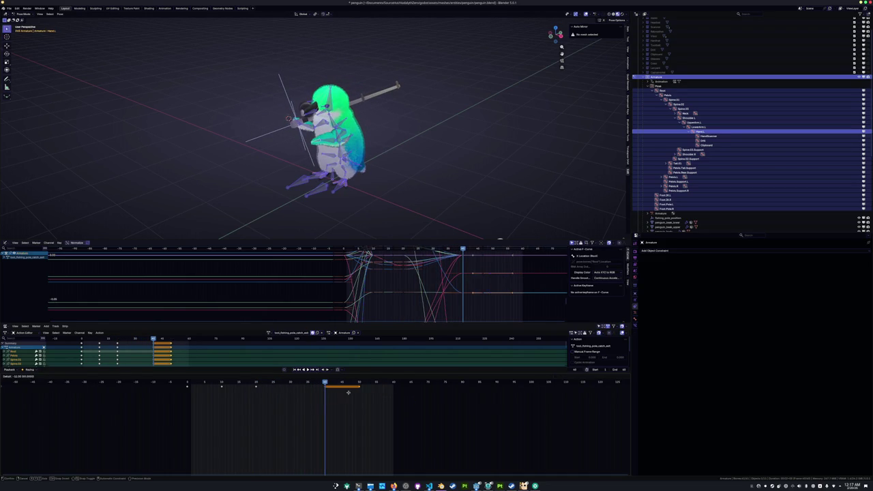
pyautogui.click(330, 399)
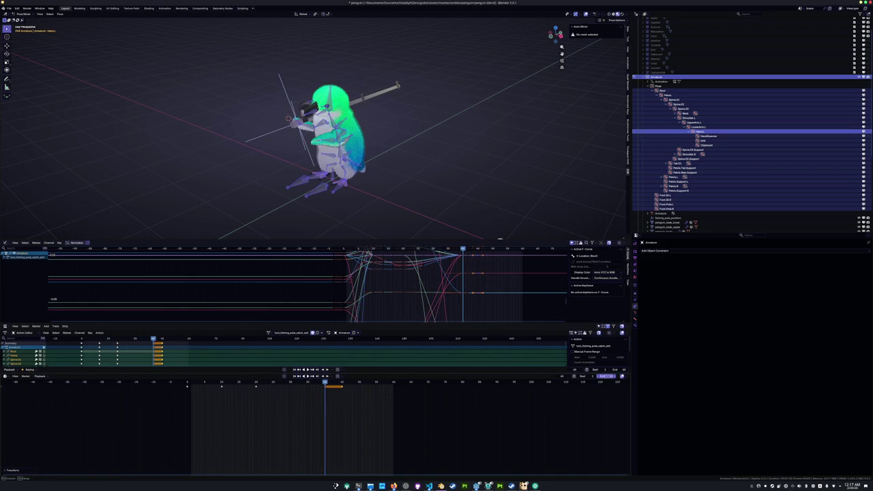
pyautogui.press('space')
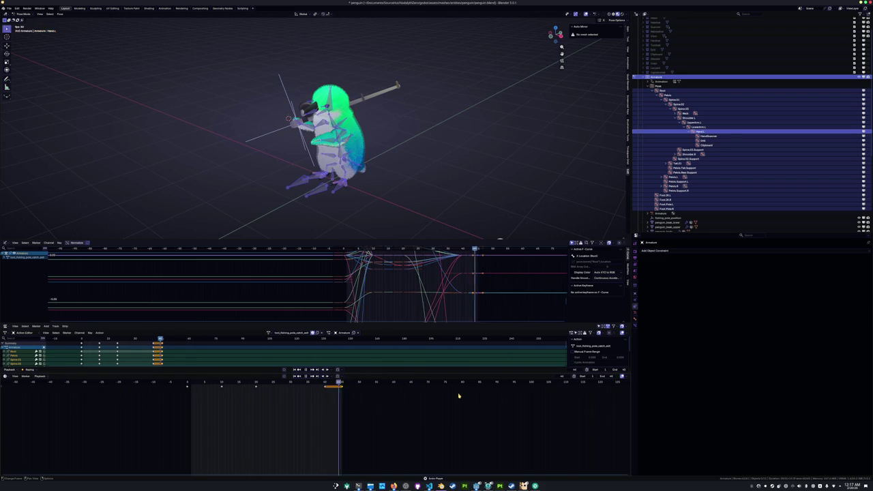
pyautogui.click(342, 383)
pyautogui.hotkey('ctrl', 's')
pyautogui.click(269, 333)
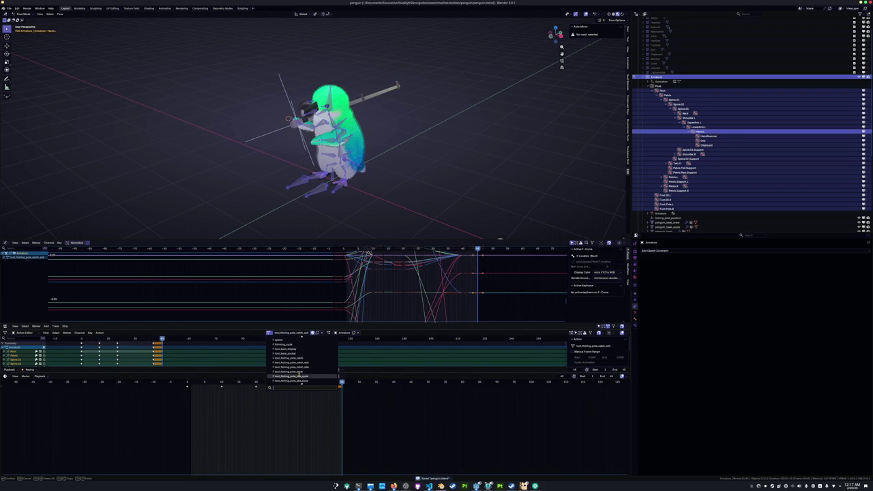
# Load the item_display action on the rig and rewind to frame 0
pyautogui.scroll(3, 300, 360)
pyautogui.scroll(-4, 300, 360)
pyautogui.scroll(-4, 299, 362)
pyautogui.scroll(1, 299, 362)
pyautogui.scroll(2, 300, 362)
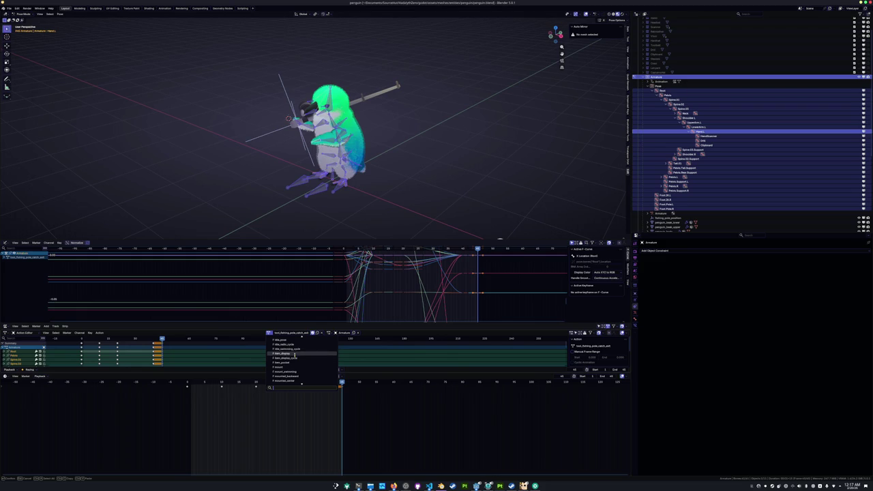
pyautogui.click(294, 354)
pyautogui.moveTo(243, 394); pyautogui.dragTo(187, 384)
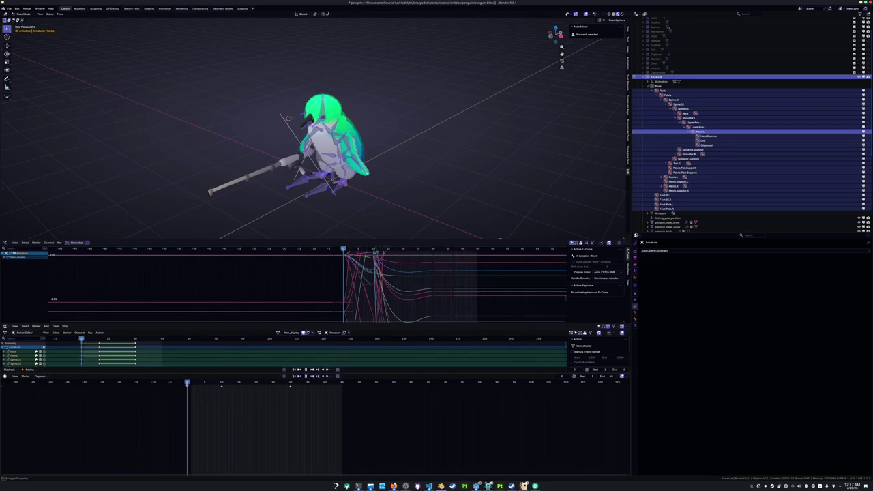
# Switch to the item_display_cycle action and play it
pyautogui.click(277, 333)
pyautogui.click(303, 369)
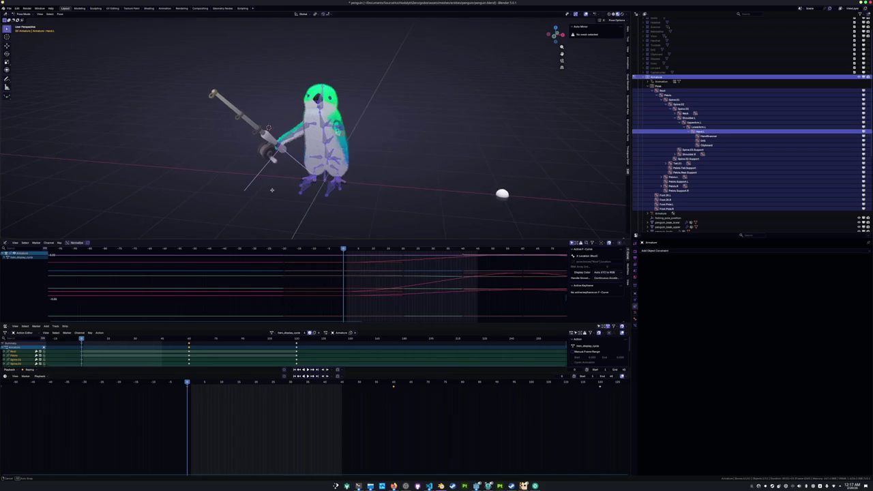
pyautogui.moveTo(497, 189); pyautogui.dragTo(597, 229, button='middle')
pyautogui.press('space')
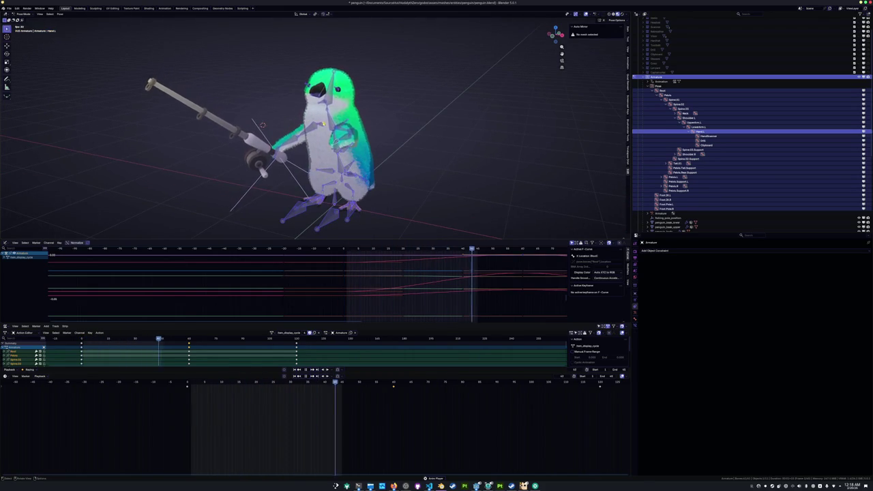
pyautogui.press('space')
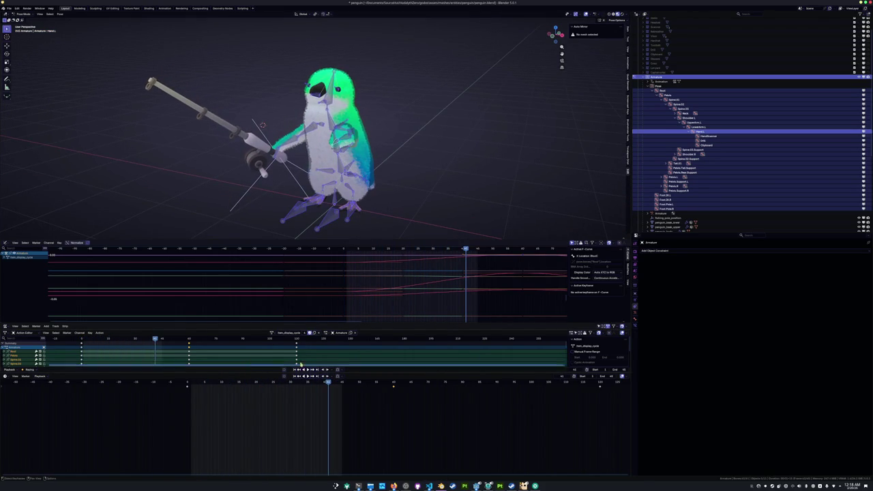
# Assign the tool_fishing_pole_catch_anim action back to the penguin rig
pyautogui.click(271, 333)
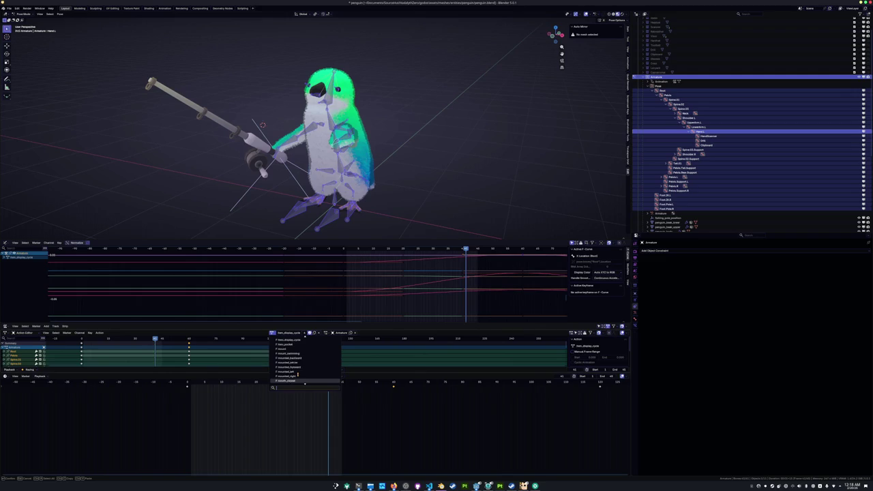
pyautogui.scroll(-4, 300, 369)
pyautogui.scroll(-4, 304, 358)
pyautogui.scroll(-1, 305, 358)
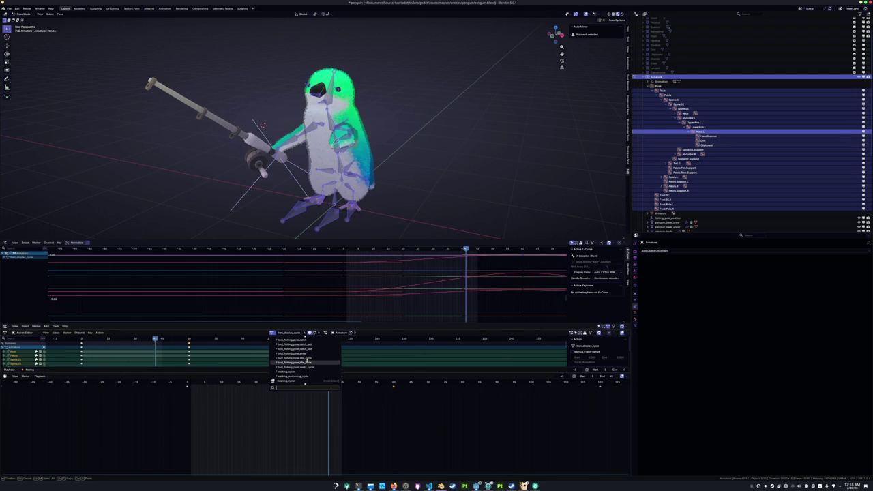
pyautogui.scroll(1, 307, 358)
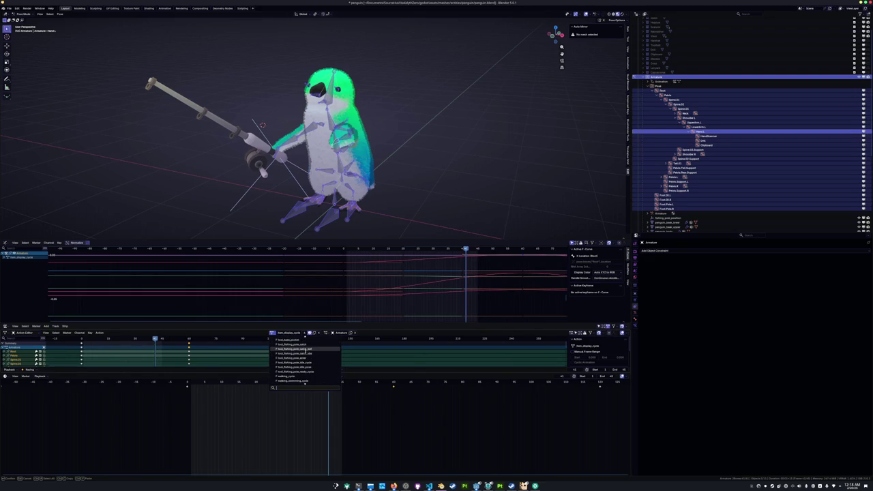
pyautogui.click(310, 348)
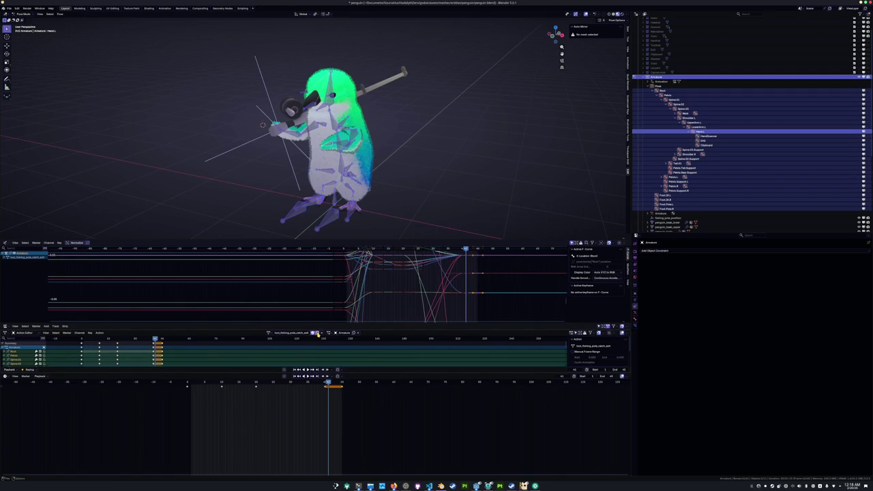
# Rename the action to tool_fishing_pole_exit and save penguin.blend
pyautogui.doubleClick(305, 332)
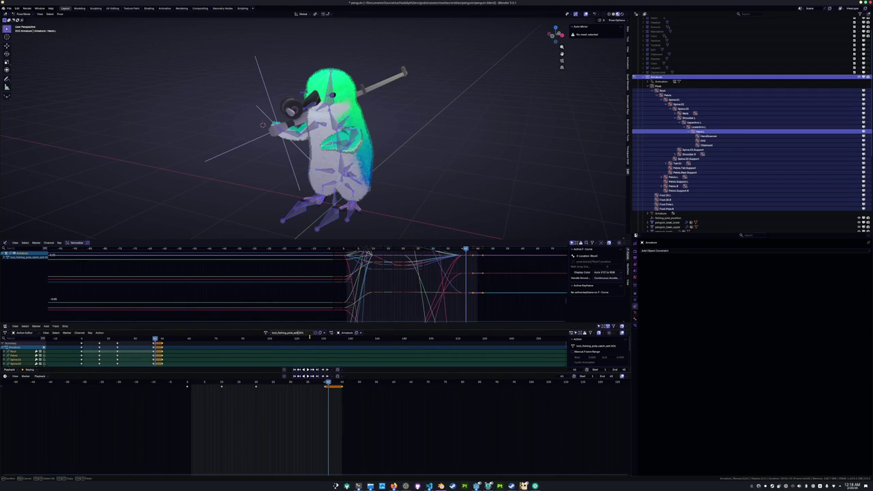
pyautogui.press('Return')
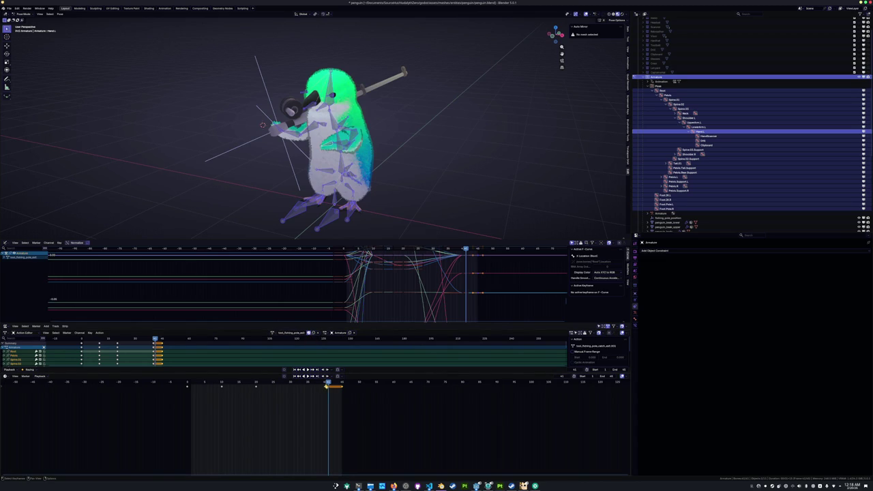
pyautogui.moveTo(328, 383); pyautogui.dragTo(325, 383)
pyautogui.hotkey('ctrl', 's')
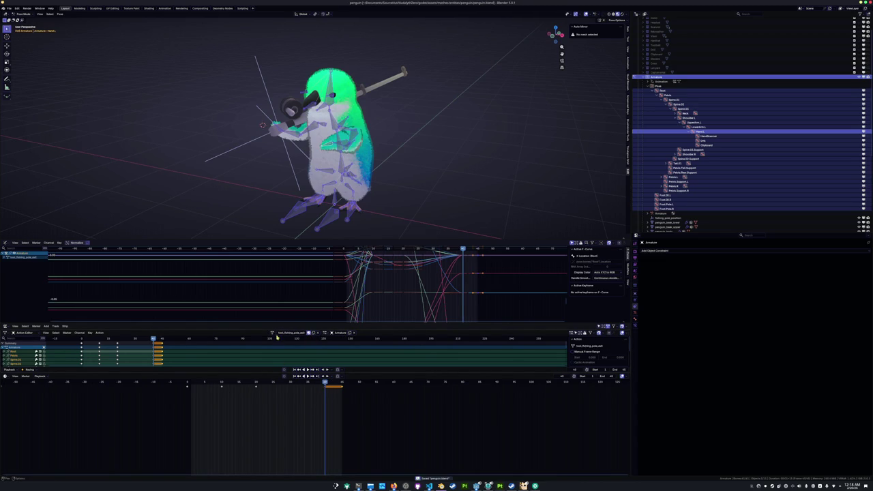
# Load the tool_fishing_pole_idle_pose action and copy its pose
pyautogui.click(273, 332)
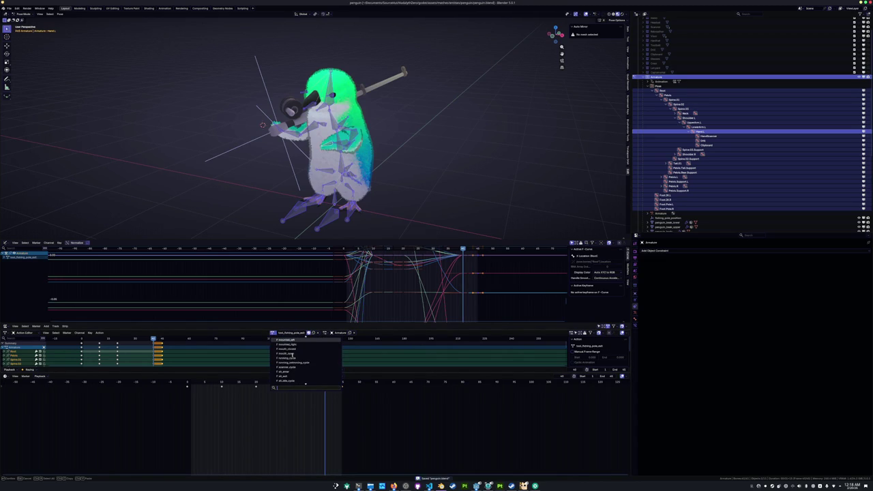
pyautogui.scroll(1, 290, 364)
pyautogui.scroll(-3, 290, 362)
pyautogui.scroll(-3, 292, 362)
pyautogui.scroll(-3, 293, 363)
pyautogui.scroll(-3, 295, 362)
pyautogui.scroll(3, 295, 363)
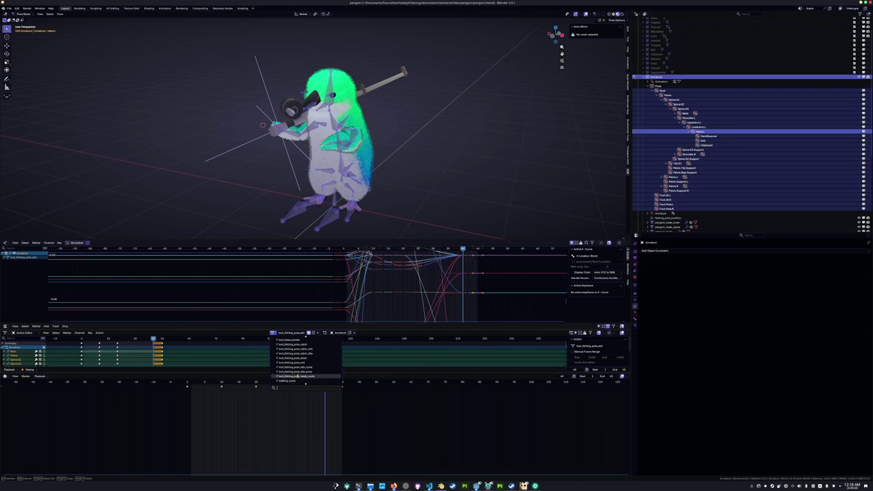
pyautogui.click(300, 371)
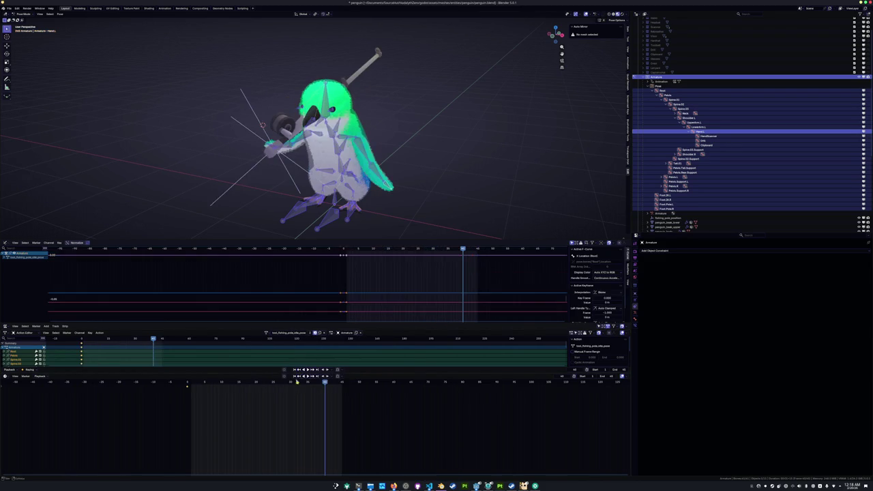
pyautogui.hotkey('ctrl', 'c')
# Return to tool_fishing_pole_exit and trial-paste the idle pose while scrubbing the timeline
pyautogui.click(267, 333)
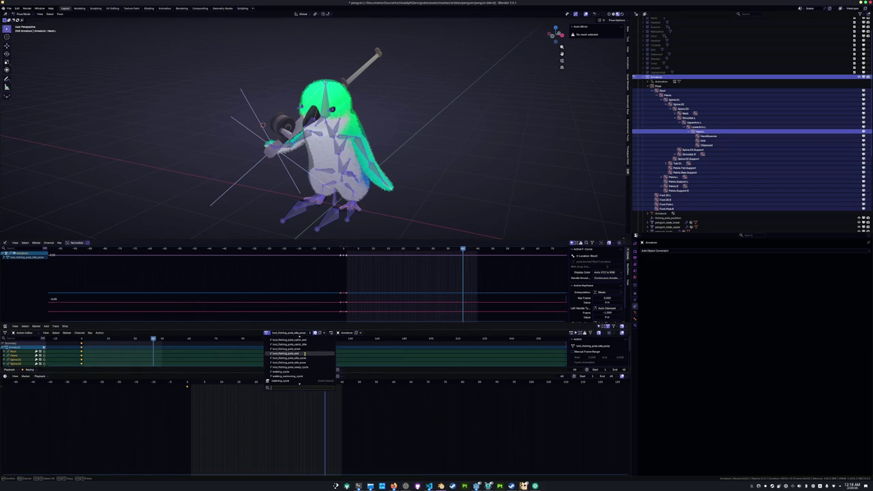
pyautogui.click(290, 353)
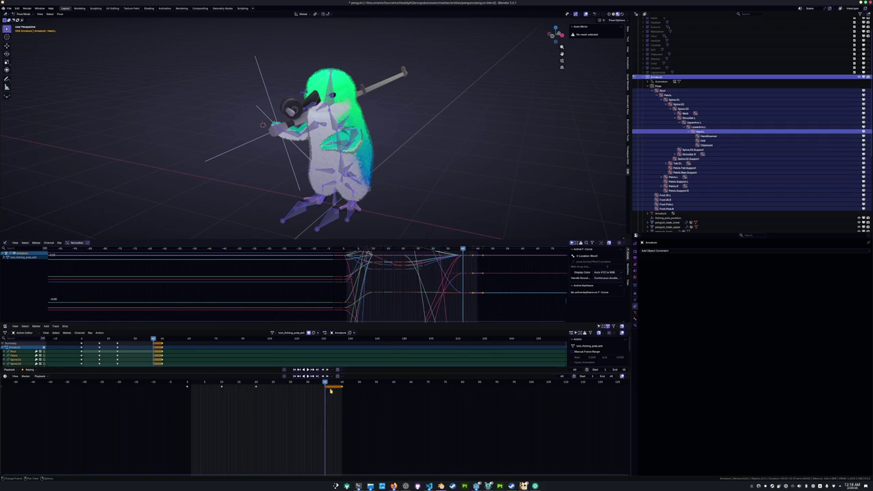
pyautogui.hotkey('ctrl', 'v')
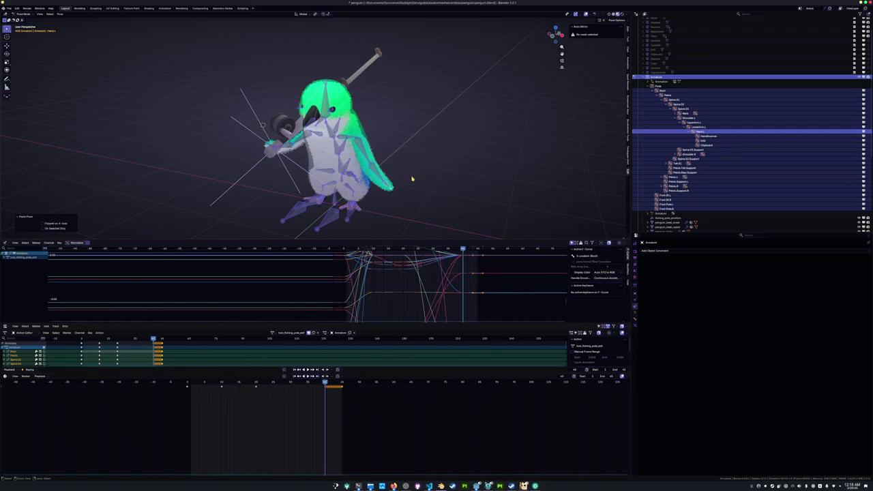
pyautogui.hotkey('ctrl', 'z')
pyautogui.moveTo(324, 384)
pyautogui.mouseDown()
pyautogui.moveTo(156, 387)
pyautogui.moveTo(325, 388)
pyautogui.mouseUp()
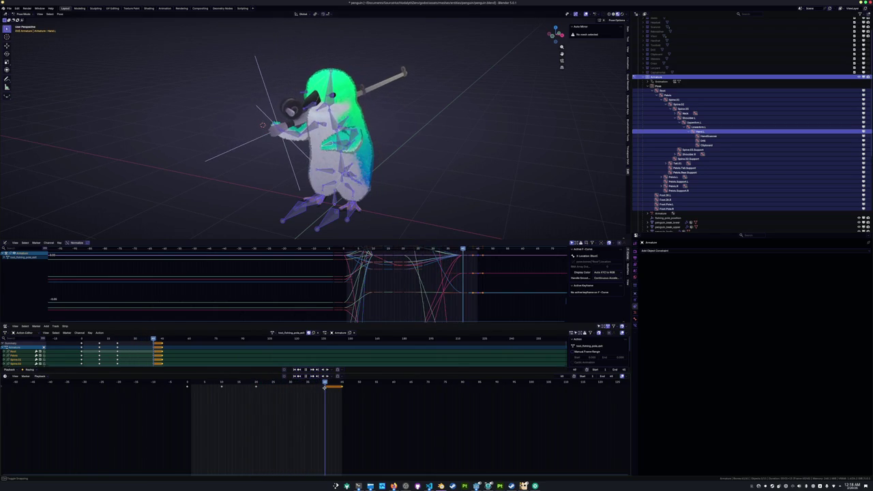
pyautogui.hotkey('ctrl', 'v')
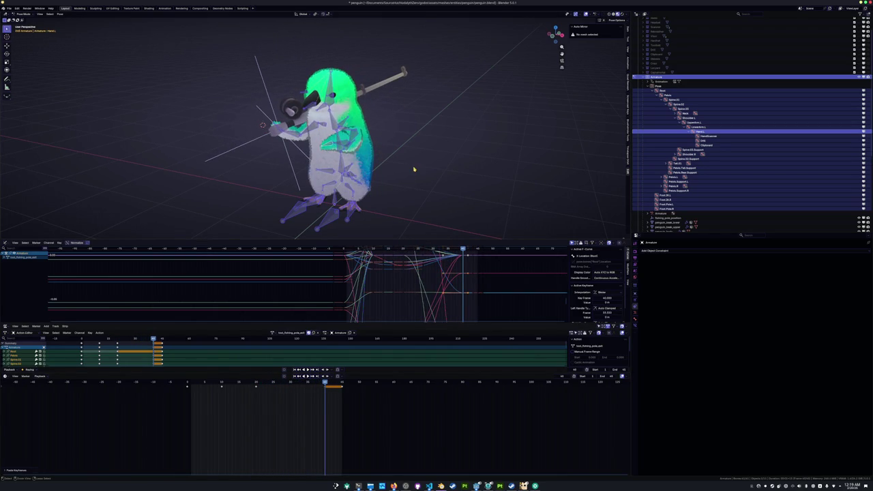
# Paste the idle pose mirrored and keyframe it at two frames, then play the exit animation
pyautogui.hotkey('ctrl', 'shift', 'v')
pyautogui.press('i')
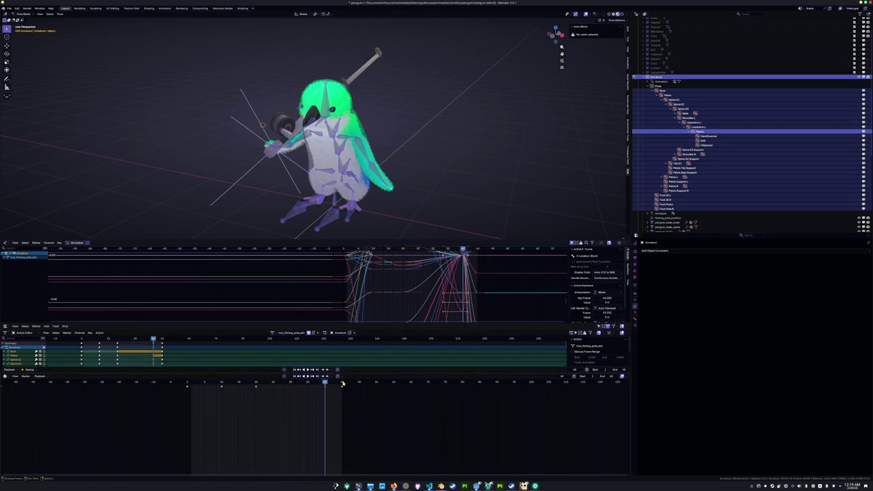
pyautogui.click(342, 382)
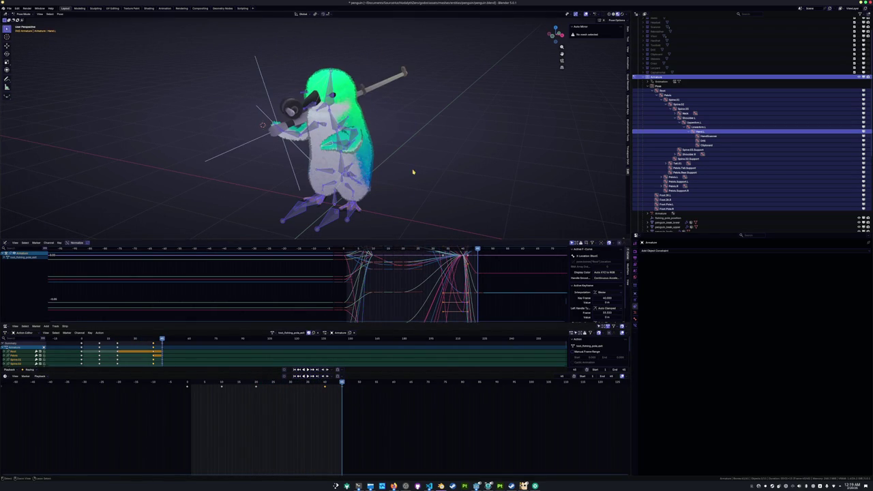
pyautogui.hotkey('ctrl', 'shift', 'v')
pyautogui.press('i')
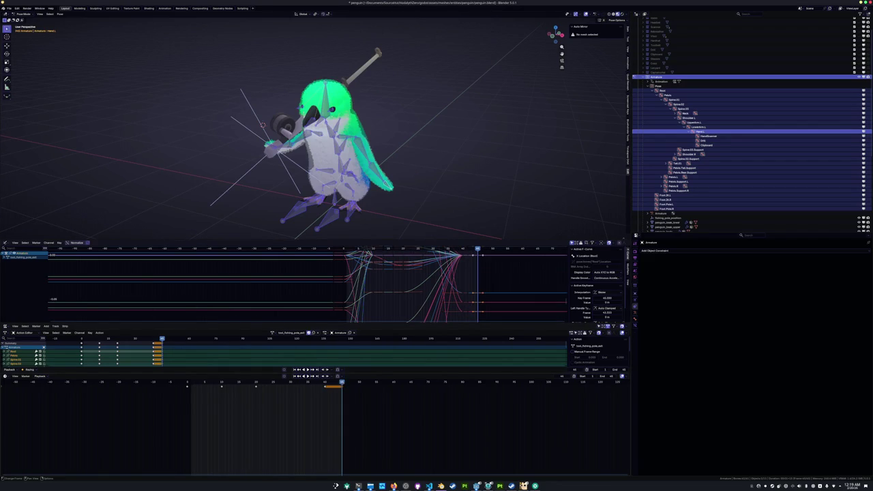
pyautogui.press('space')
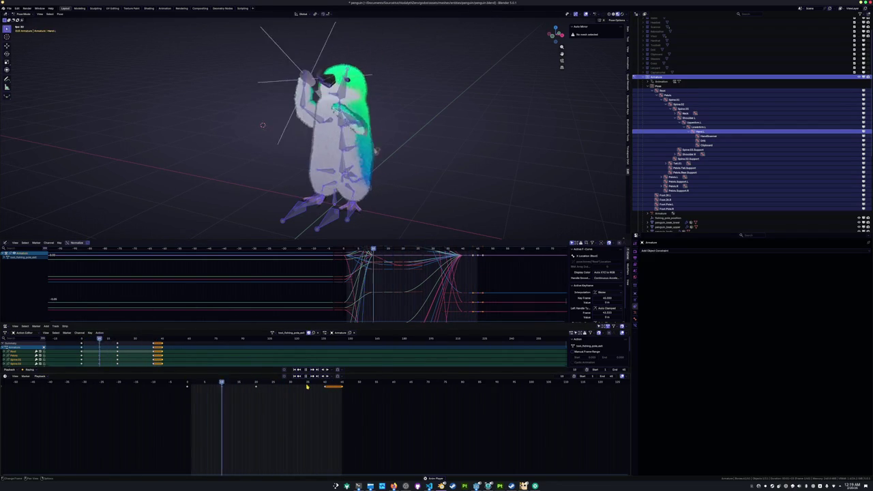
pyautogui.scroll(-4, 369, 177)
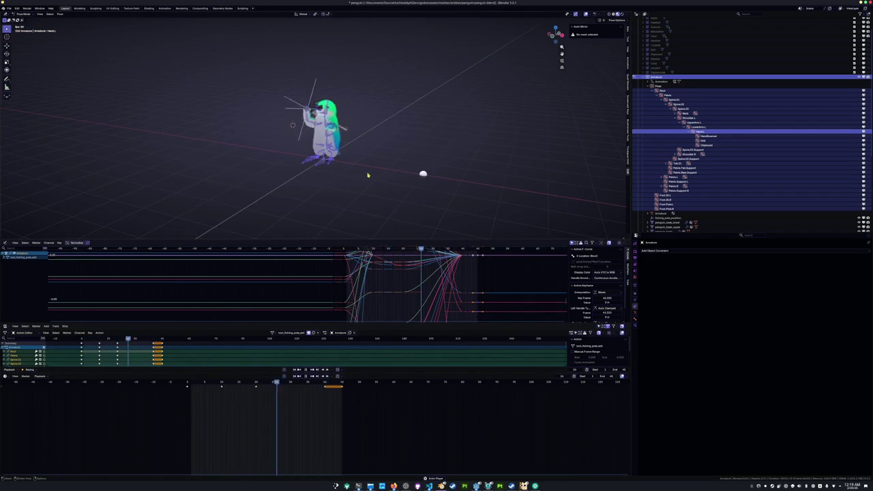
pyautogui.moveTo(369, 177); pyautogui.dragTo(362, 164, button='middle')
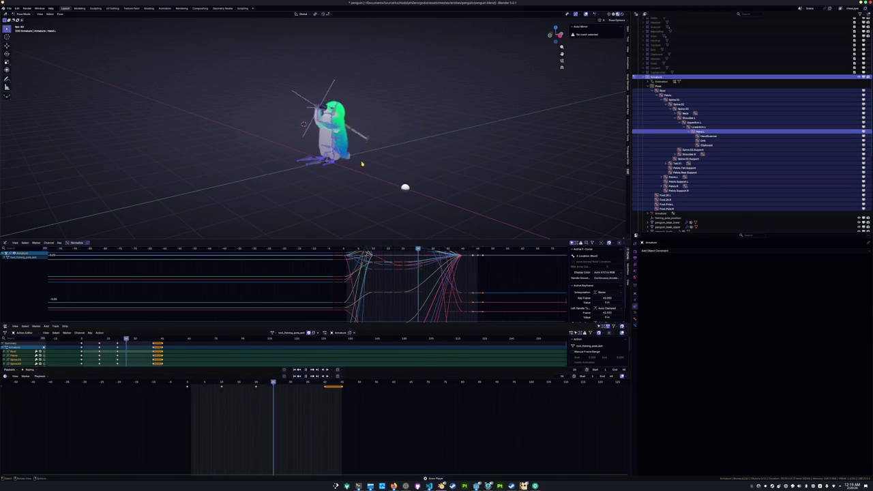
# Switch the penguin to the tool_fishing_pole_idle_cycle action and zoom in on the rig
pyautogui.click(276, 333)
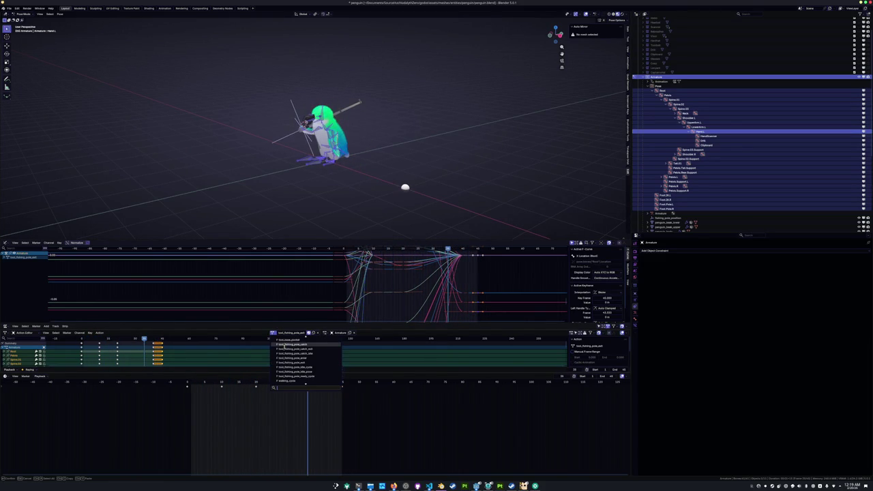
pyautogui.scroll(-1, 286, 364)
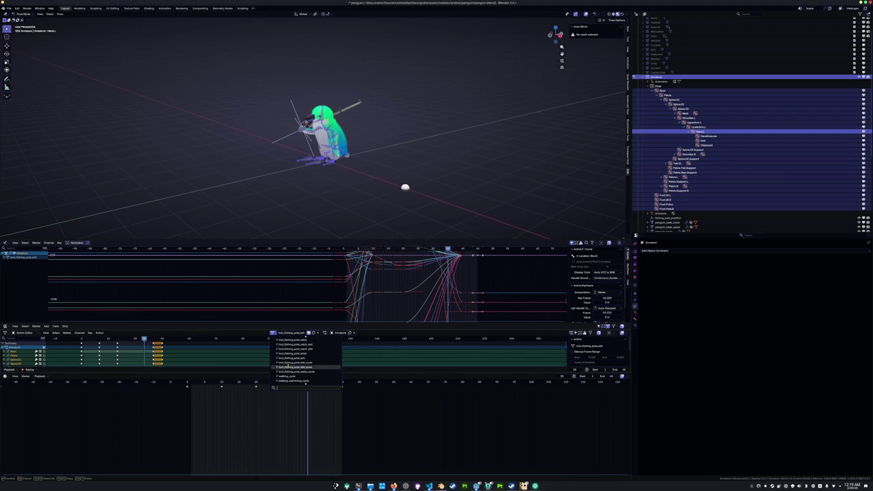
pyautogui.click(291, 363)
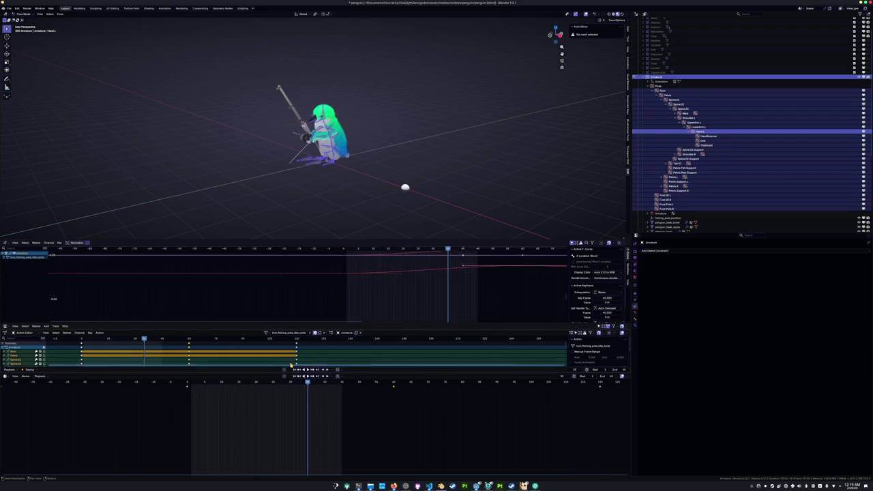
pyautogui.moveTo(238, 140); pyautogui.dragTo(230, 150, button='middle')
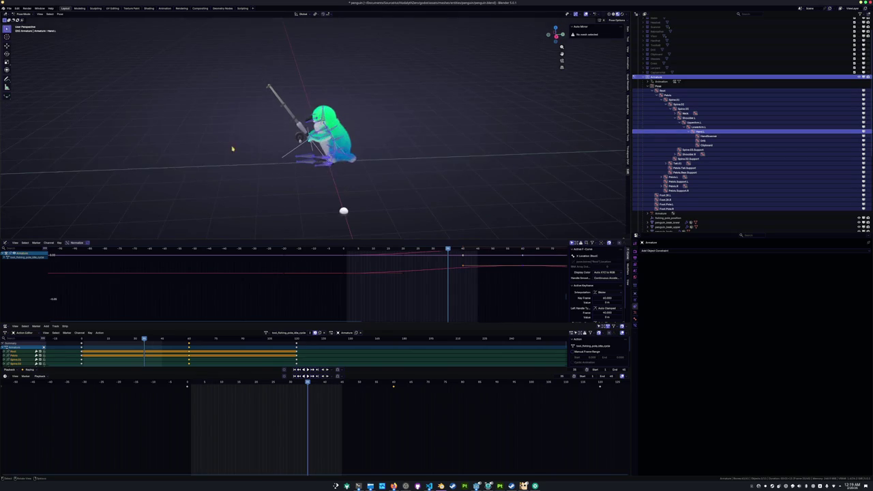
pyautogui.scroll(3, 230, 150)
pyautogui.moveTo(272, 167); pyautogui.dragTo(278, 177, button='middle')
pyautogui.scroll(5, 278, 177)
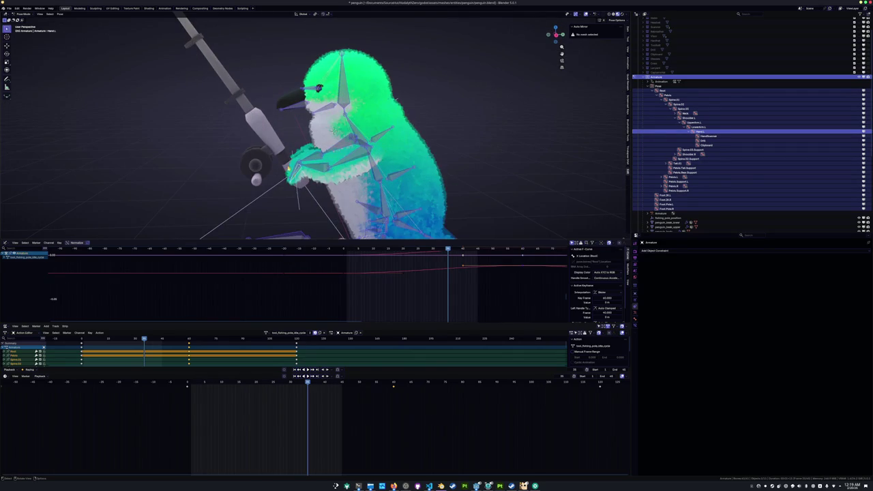
pyautogui.click(278, 169)
pyautogui.hotkey('ctrl', 'z')
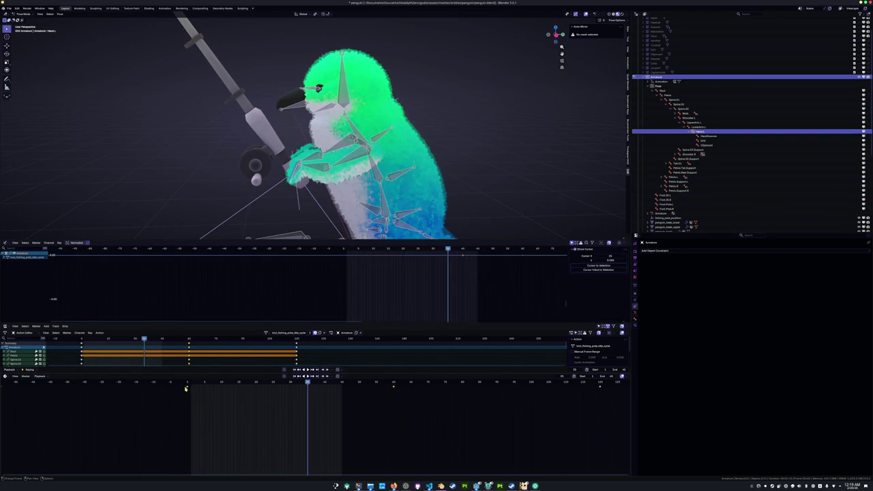
# Rotate the pole bone about X on the current frame and set the end frame to 120
pyautogui.click(186, 389)
pyautogui.press('r')
pyautogui.press('x')
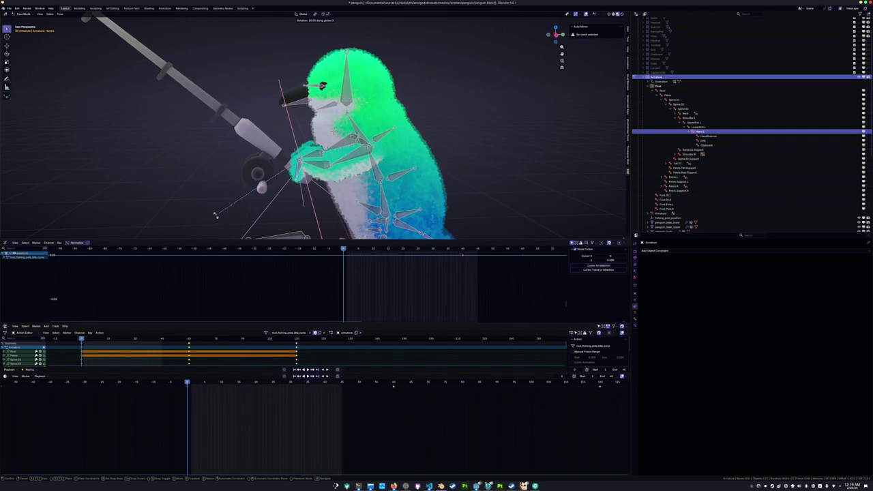
pyautogui.press('Return')
pyautogui.scroll(-5, 238, 189)
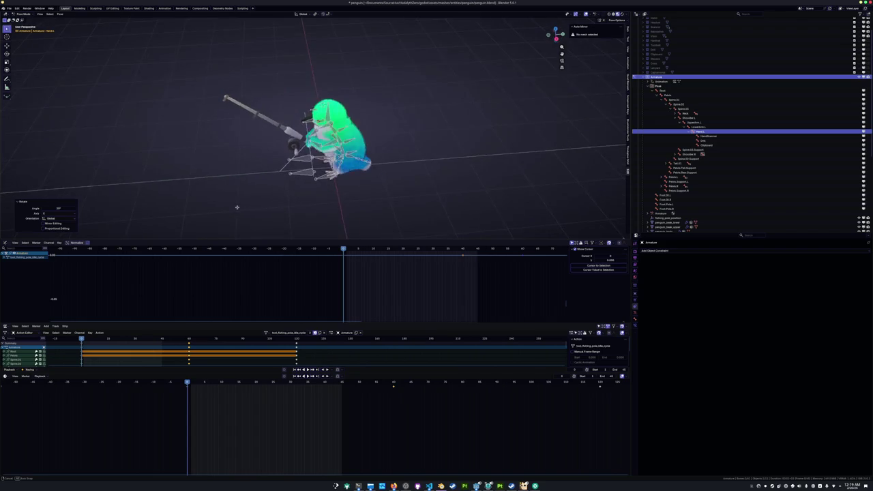
pyautogui.press('r')
pyautogui.press('x')
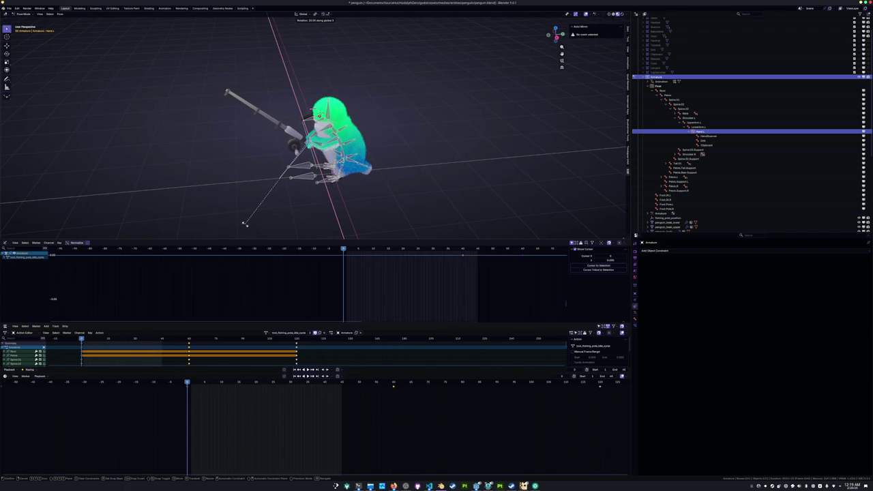
pyautogui.press('Return')
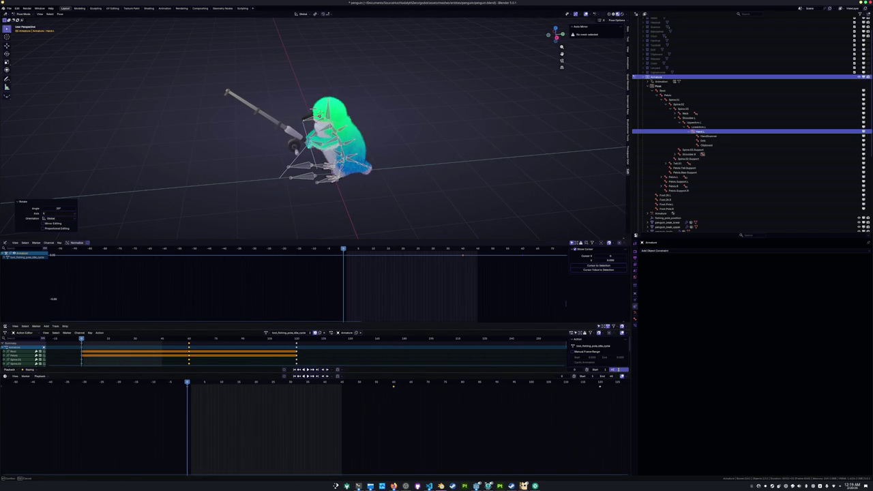
pyautogui.press('Return')
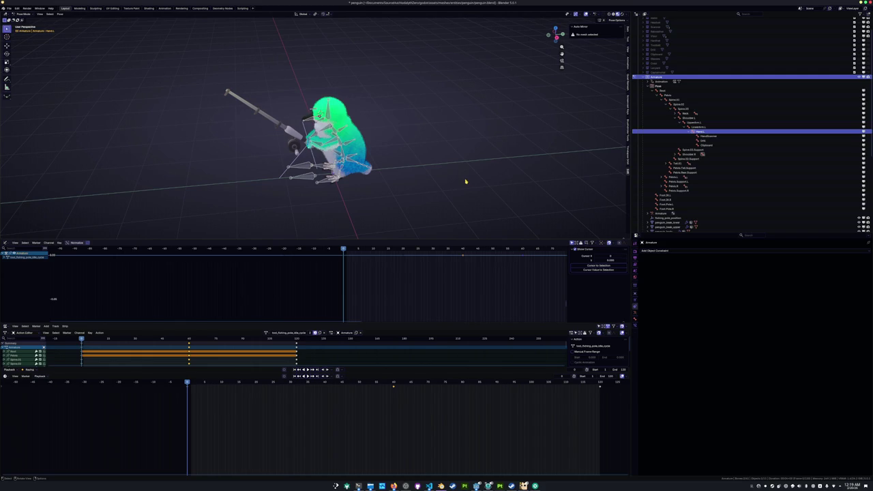
# Tilt the pole bone 20° about X at keyframes 60 and 120
pyautogui.click(466, 181)
pyautogui.press('Down')
pyautogui.press('Up')
pyautogui.write('rx20')
pyautogui.press('Return')
pyautogui.press('Up')
pyautogui.write('rx20')
pyautogui.press('Return')
# Play the idle-cycle loop to preview the pole tilt, then stop playback
pyautogui.press('Up')
pyautogui.press('space')
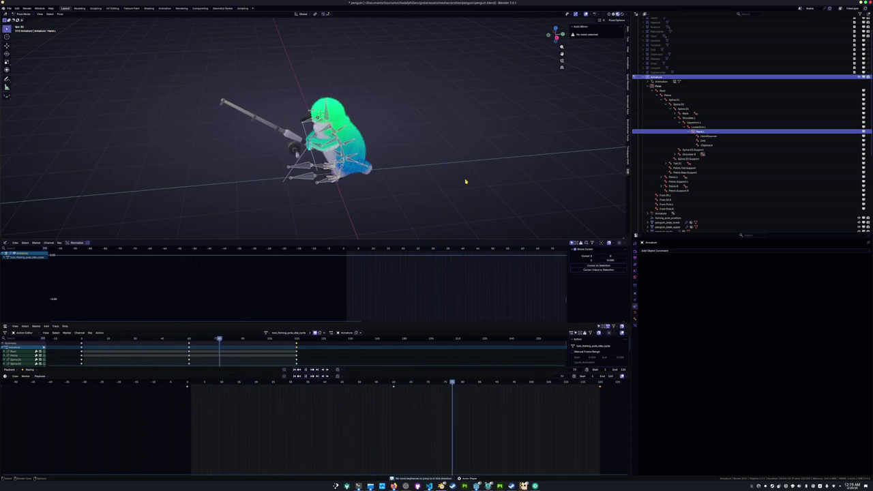
pyautogui.press('space')
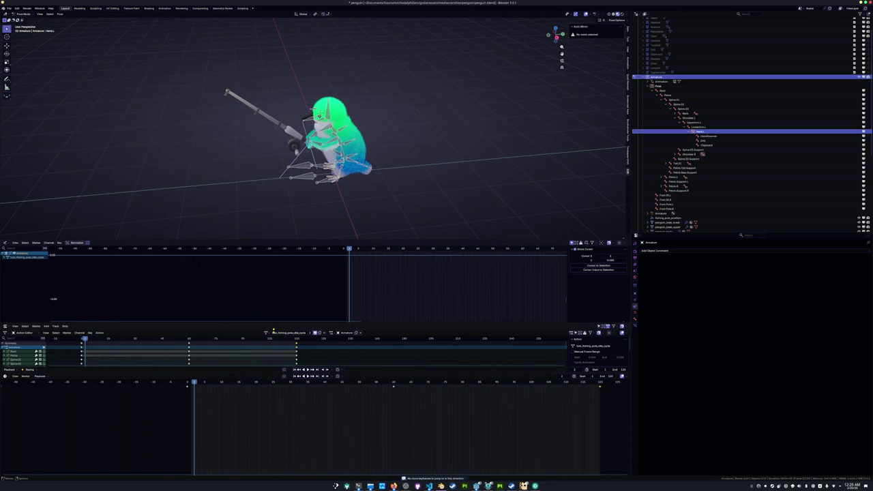
pyautogui.click(266, 332)
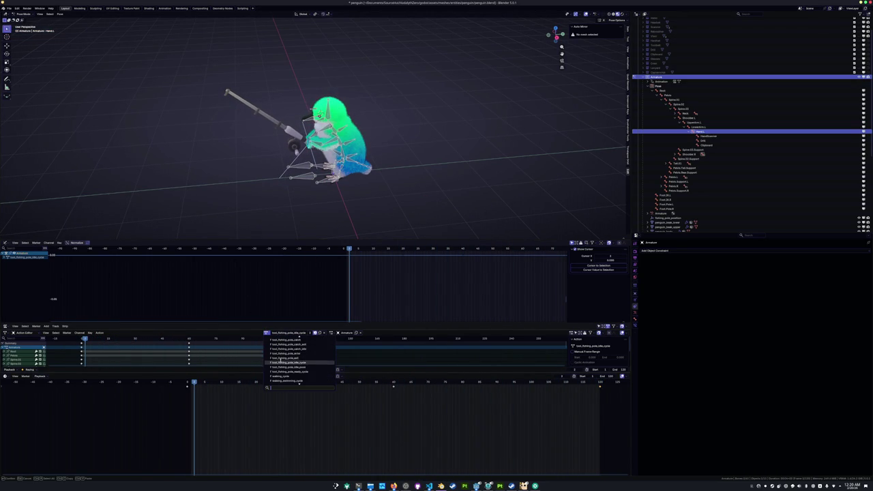
# Switch to the tool_fishing_pole_enter action and tilt the pole 20° about X at frame 60
pyautogui.click(285, 353)
pyautogui.press('space')
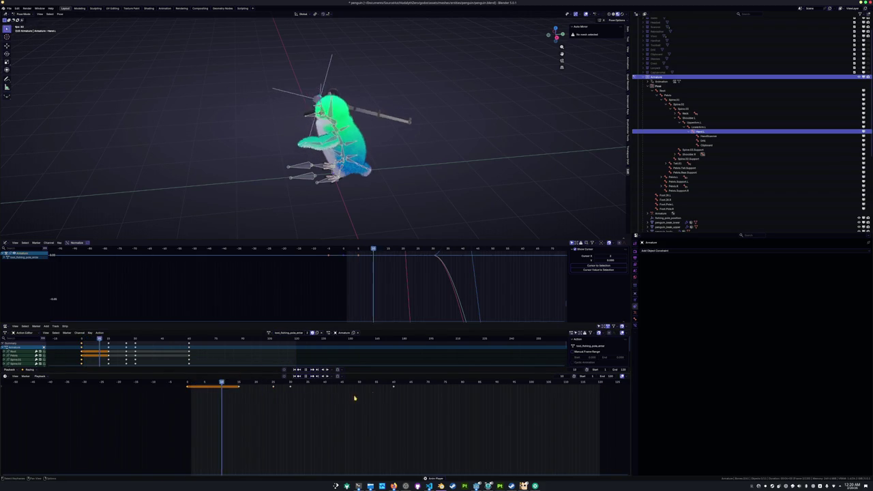
pyautogui.press('space')
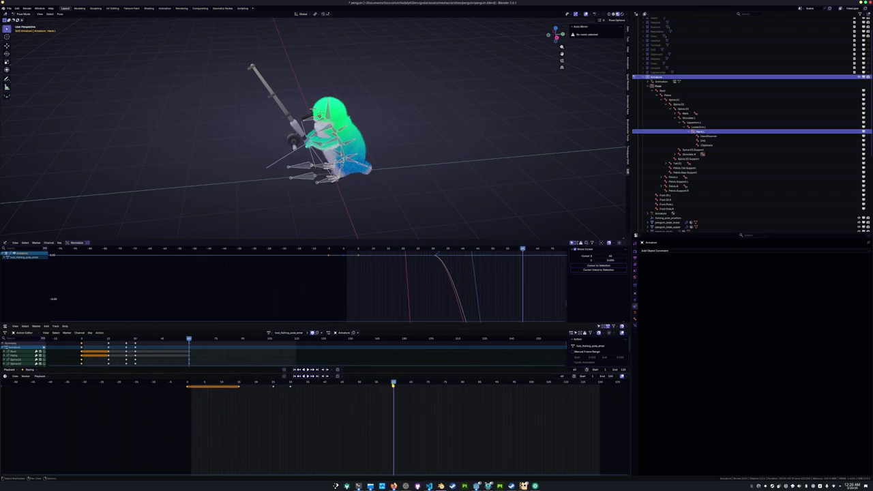
pyautogui.scroll(2, 300, 167)
pyautogui.write('rx')
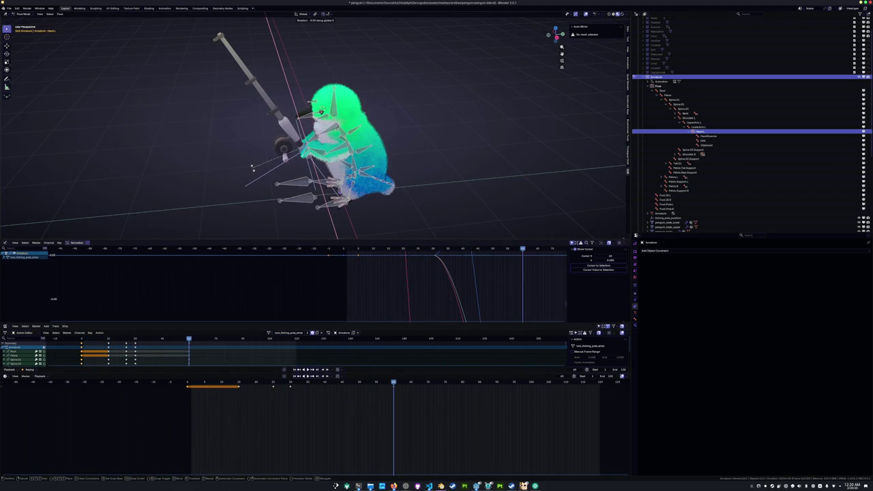
pyautogui.write('20')
pyautogui.press('Return')
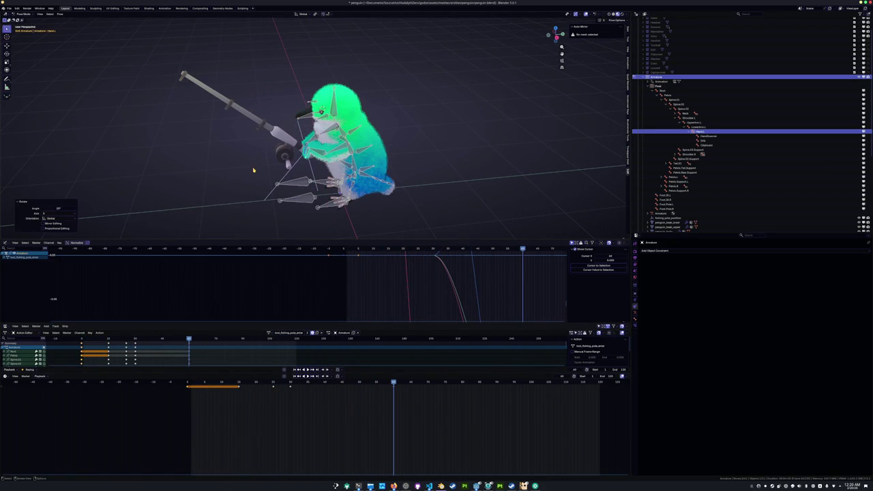
# Play back the edited enter animation and save penguin.blend
pyautogui.press('space')
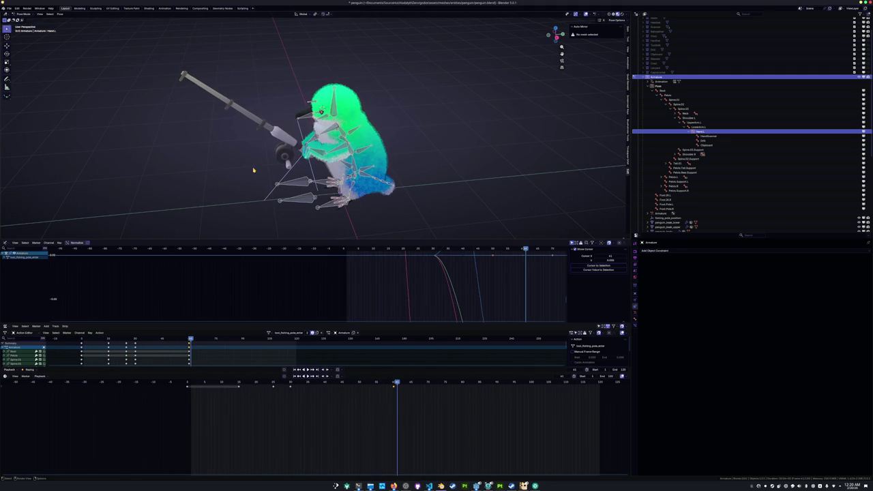
pyautogui.press('Escape')
pyautogui.hotkey('ctrl', 's')
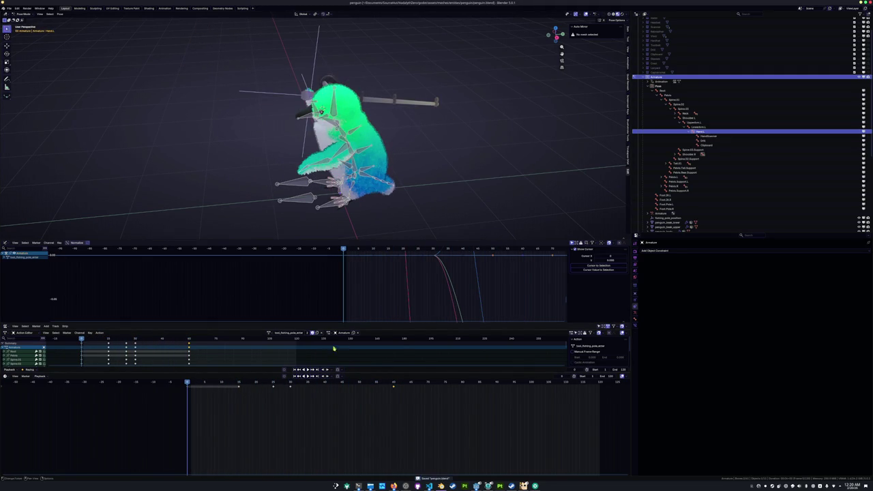
pyautogui.click(268, 333)
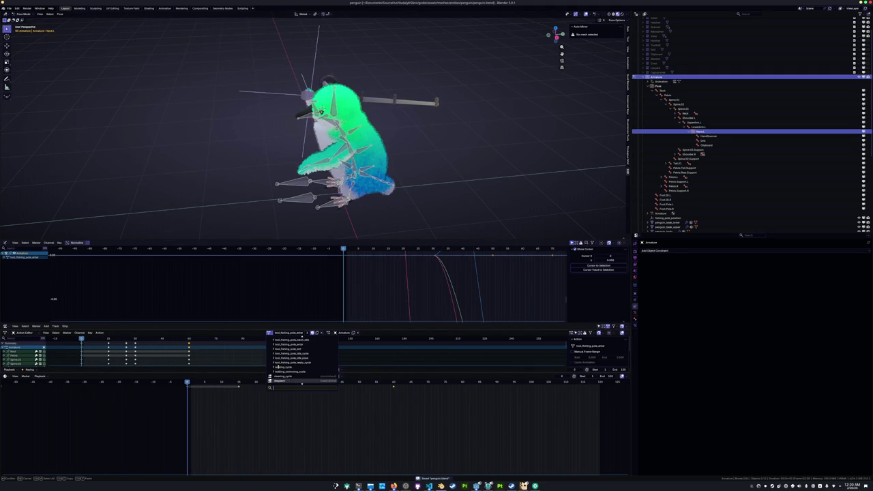
# Scroll through the action list and assign the 'pose' action to the penguin armature
pyautogui.scroll(2, 278, 367)
pyautogui.scroll(2, 277, 366)
pyautogui.scroll(2, 278, 366)
pyautogui.scroll(1, 281, 358)
pyautogui.scroll(2, 287, 349)
pyautogui.scroll(-4, 287, 350)
pyautogui.scroll(-4, 289, 353)
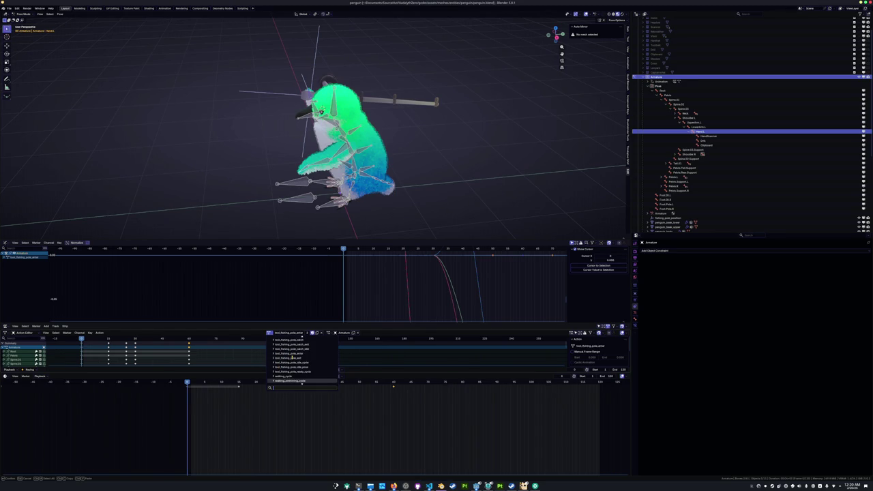
pyautogui.scroll(-1, 292, 357)
pyautogui.scroll(-1, 292, 358)
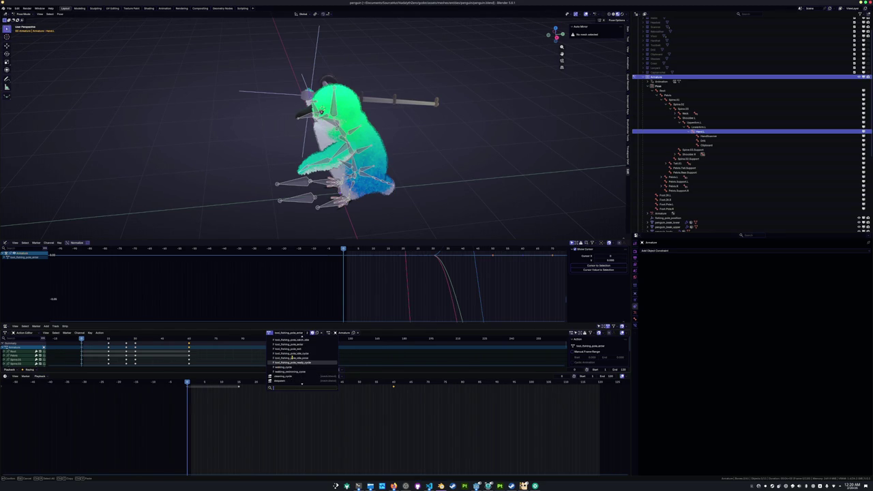
pyautogui.scroll(2, 291, 357)
pyautogui.scroll(1, 291, 357)
pyautogui.scroll(2, 292, 357)
pyautogui.scroll(2, 292, 357)
pyautogui.scroll(-3, 291, 357)
pyautogui.scroll(-3, 292, 357)
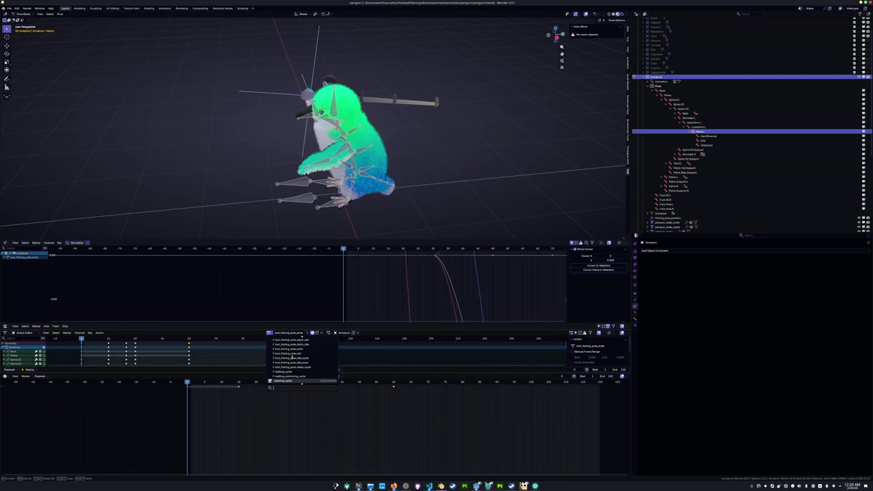
pyautogui.scroll(2, 292, 357)
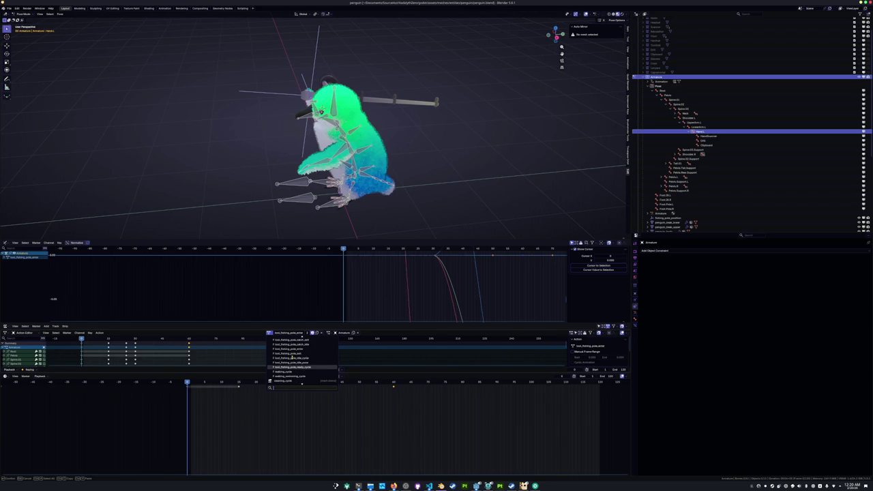
pyautogui.scroll(2, 292, 358)
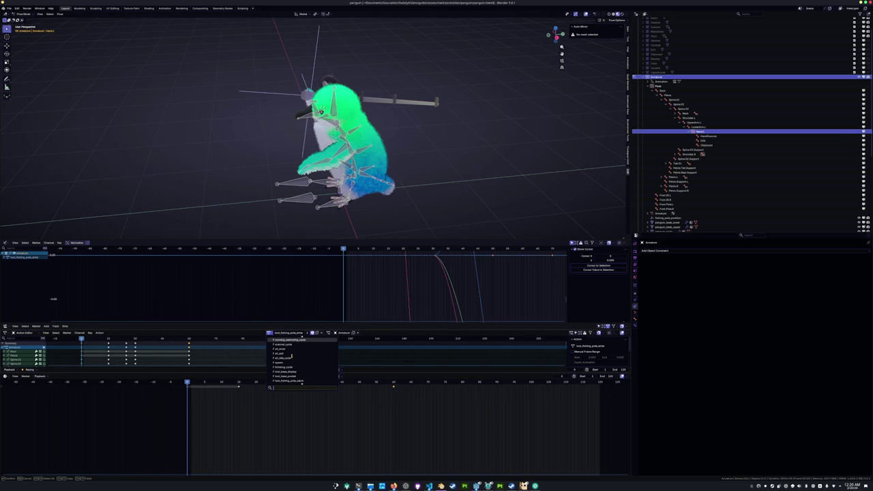
pyautogui.scroll(-4, 292, 356)
pyautogui.scroll(-2, 292, 356)
pyautogui.scroll(3, 292, 355)
pyautogui.scroll(6, 292, 353)
pyautogui.scroll(-5, 292, 355)
pyautogui.scroll(-5, 291, 354)
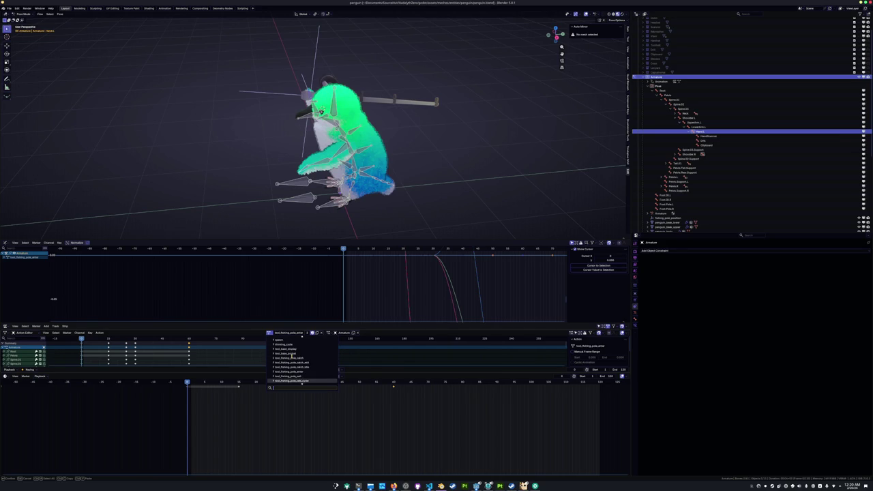
pyautogui.scroll(-2, 291, 355)
pyautogui.scroll(-1, 291, 355)
pyautogui.scroll(6, 292, 355)
pyautogui.scroll(3, 292, 354)
pyautogui.scroll(3, 294, 363)
pyautogui.scroll(2, 294, 364)
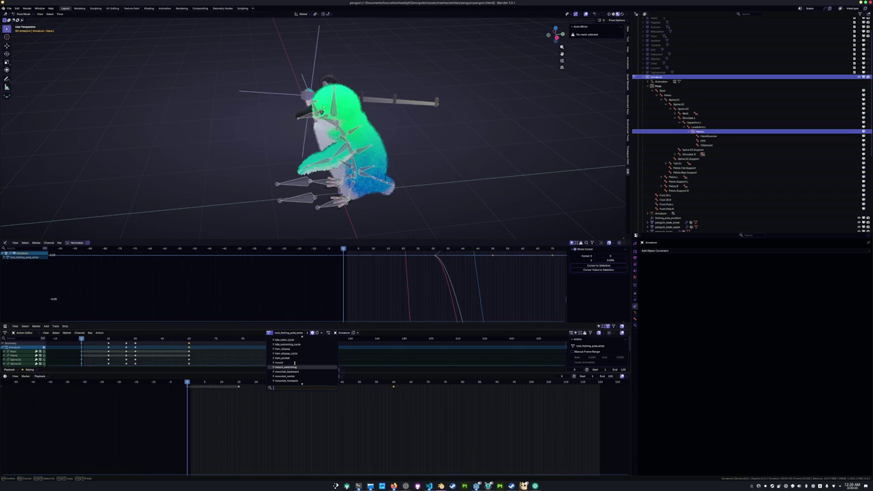
pyautogui.scroll(-7, 294, 363)
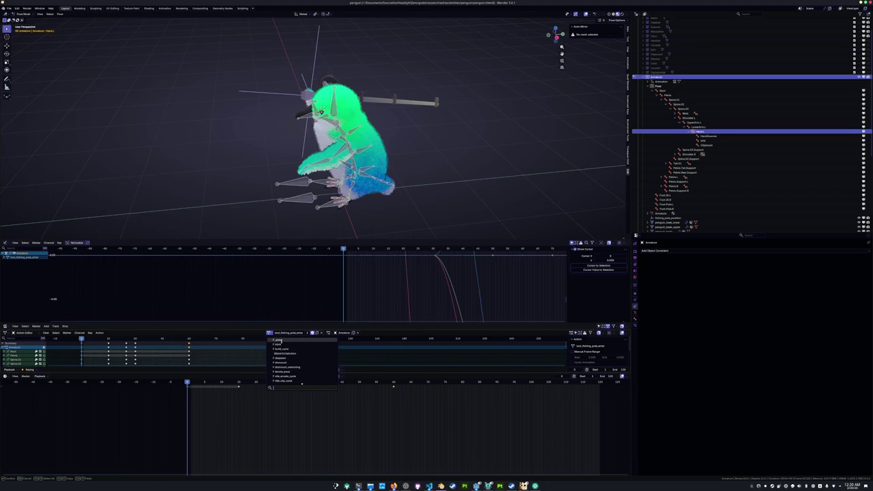
pyautogui.click(279, 340)
# Save penguin.blend, check the assigned action in the action list, and save again
pyautogui.hotkey('ctrl', 's')
pyautogui.moveTo(243, 189); pyautogui.dragTo(274, 172, button='middle')
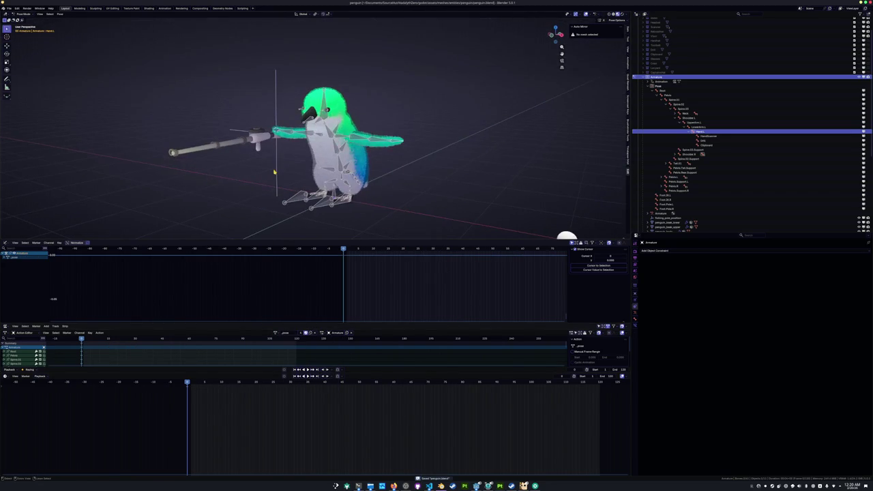
pyautogui.click(275, 332)
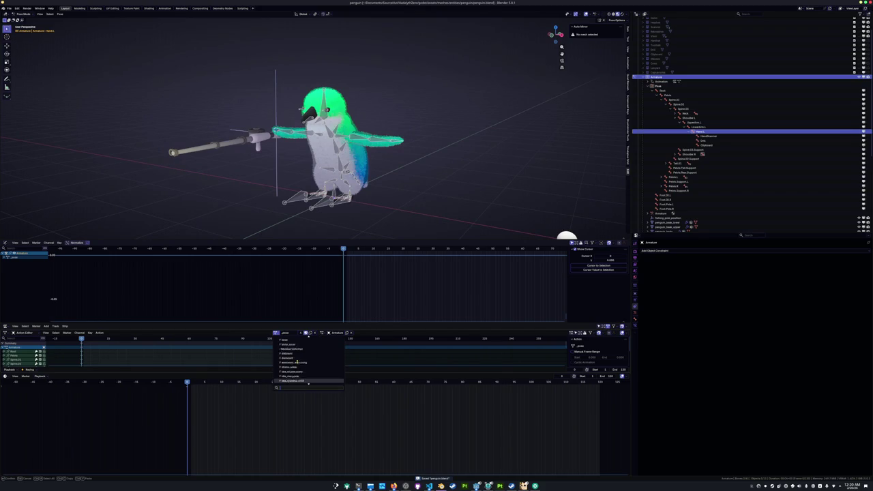
pyautogui.scroll(1, 297, 364)
pyautogui.scroll(2, 298, 366)
pyautogui.scroll(2, 299, 368)
pyautogui.scroll(2, 300, 371)
pyautogui.scroll(-2, 299, 370)
pyautogui.scroll(-2, 300, 367)
pyautogui.scroll(-2, 300, 364)
pyautogui.scroll(-2, 300, 360)
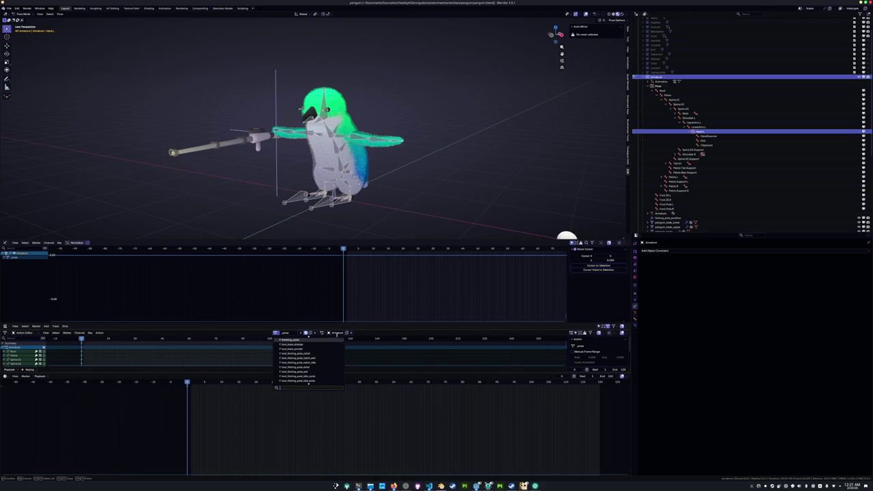
pyautogui.hotkey('ctrl', 's')
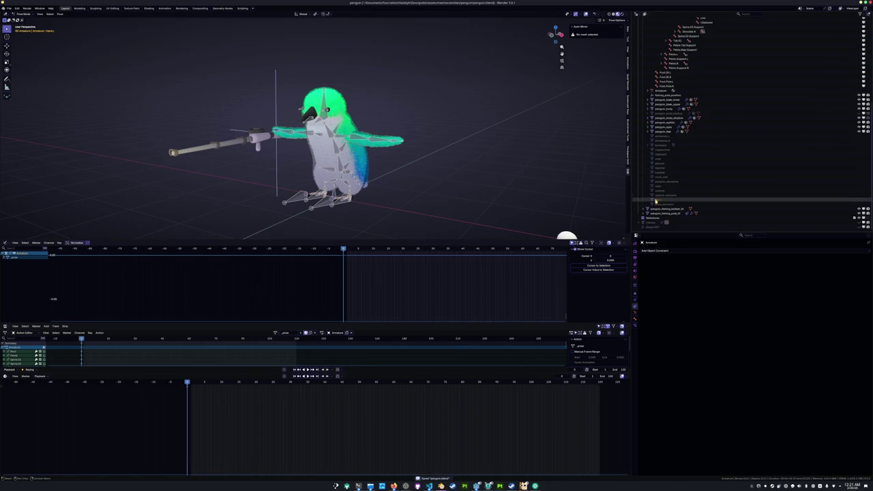
pyautogui.click(9, 8)
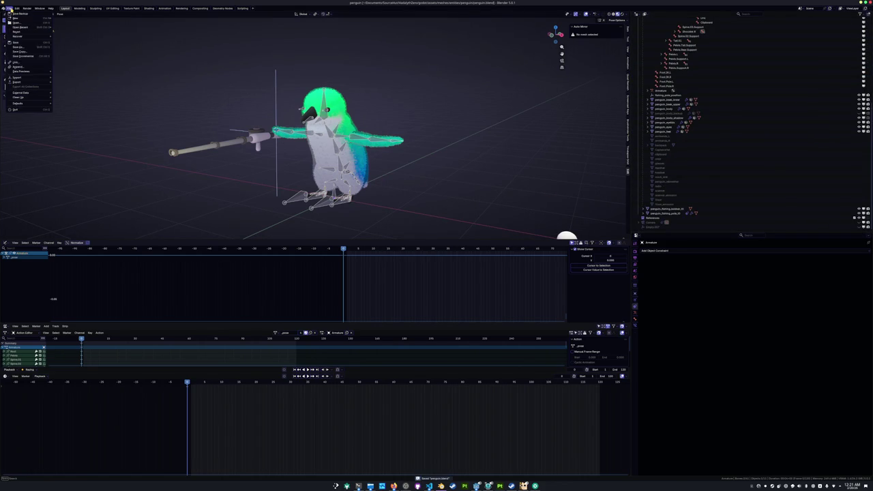
pyautogui.moveTo(19, 97)
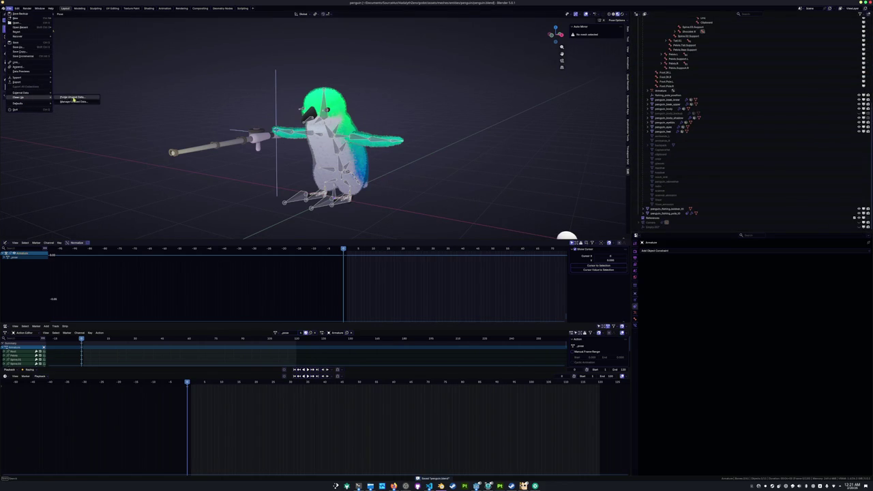
# Purge unused data via Clean Up, confirming Delete, and save penguin.blend
pyautogui.click(68, 101)
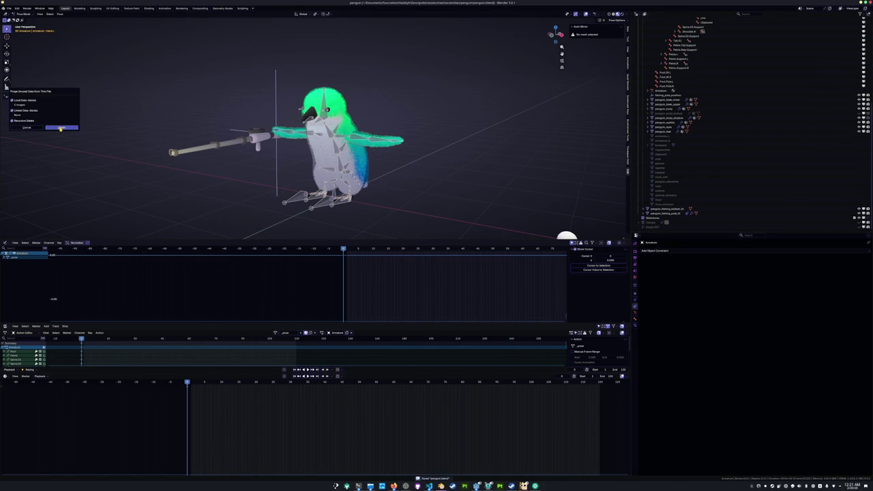
pyautogui.click(61, 128)
pyautogui.scroll(2, 320, 198)
pyautogui.hotkey('ctrl', 's')
# Reveal the selected bone in the outliner list
pyautogui.click(9, 7)
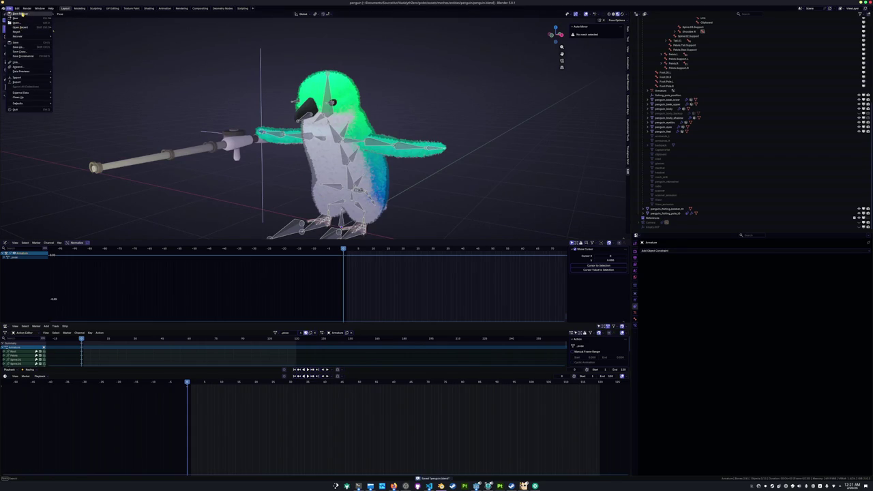
pyautogui.scroll(-2, 446, 128)
pyautogui.press('.')
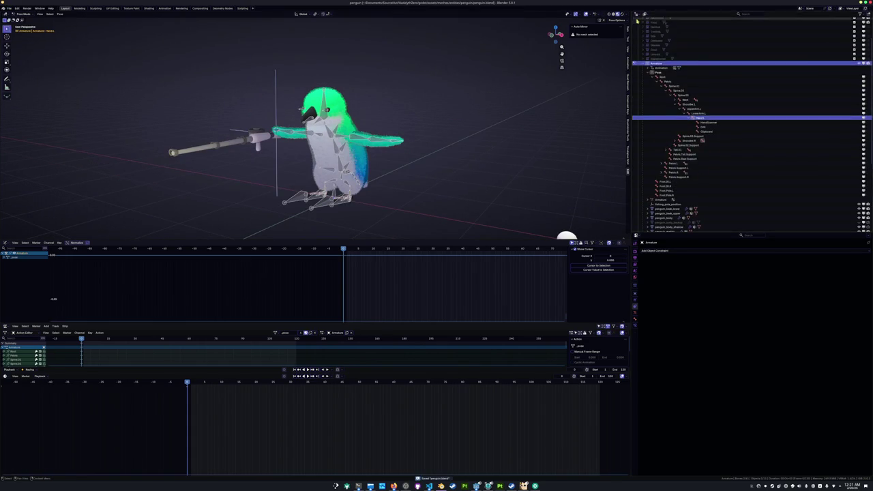
pyautogui.click(637, 13)
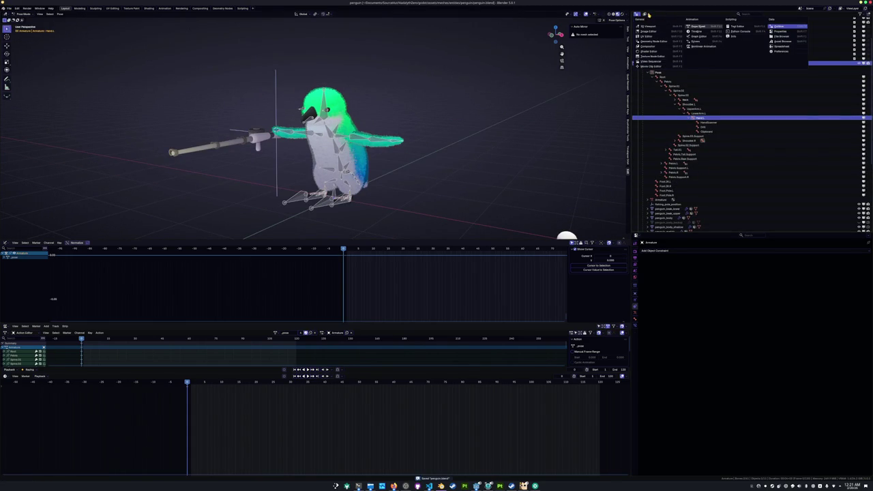
# Show Blender File data in the outliner, delete the linked library, and save penguin.blend
pyautogui.click(647, 13)
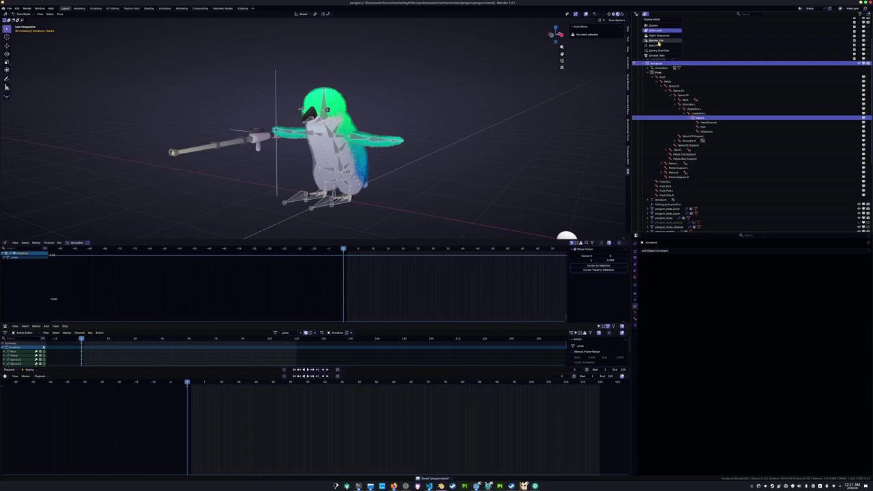
pyautogui.click(657, 40)
pyautogui.click(639, 102)
pyautogui.click(750, 107)
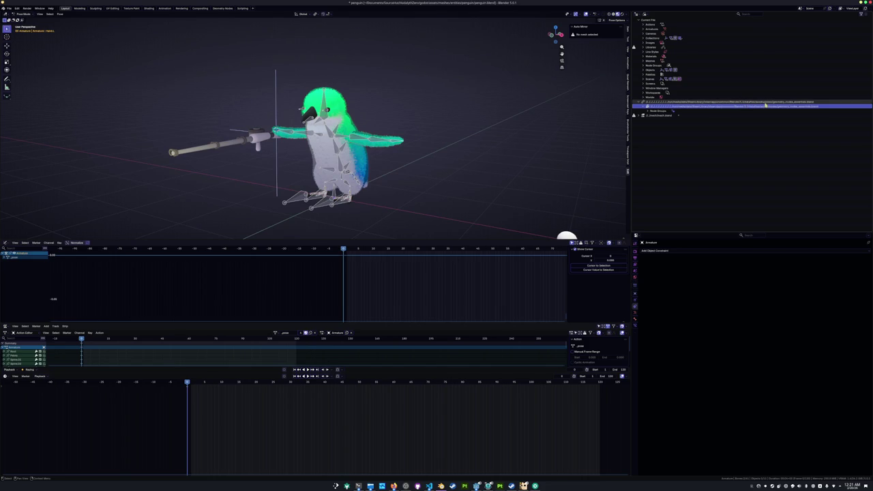
pyautogui.click(794, 102)
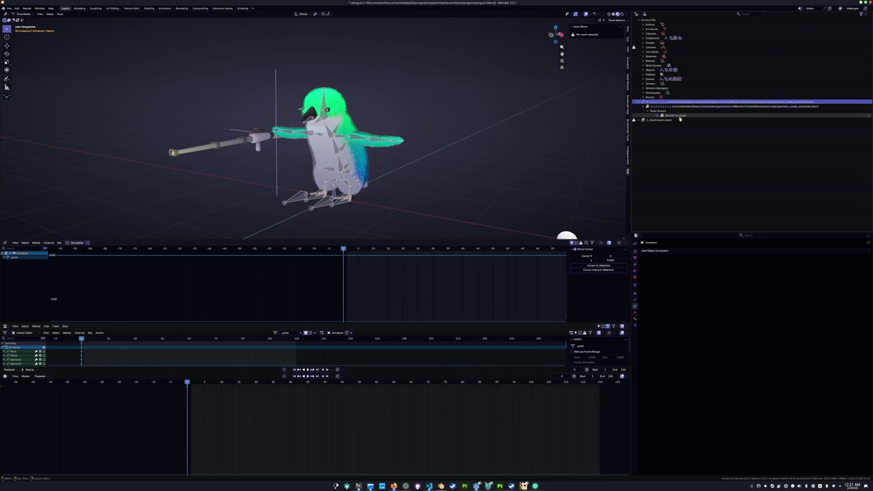
pyautogui.rightClick(658, 120)
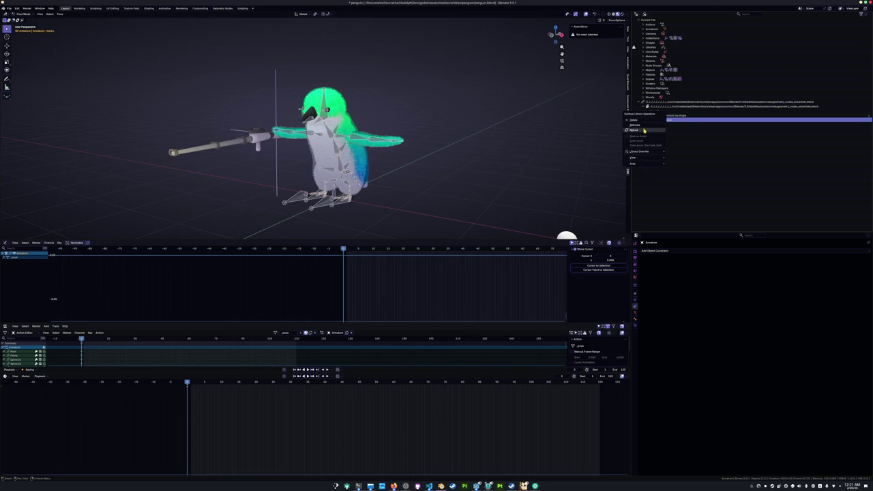
pyautogui.click(646, 123)
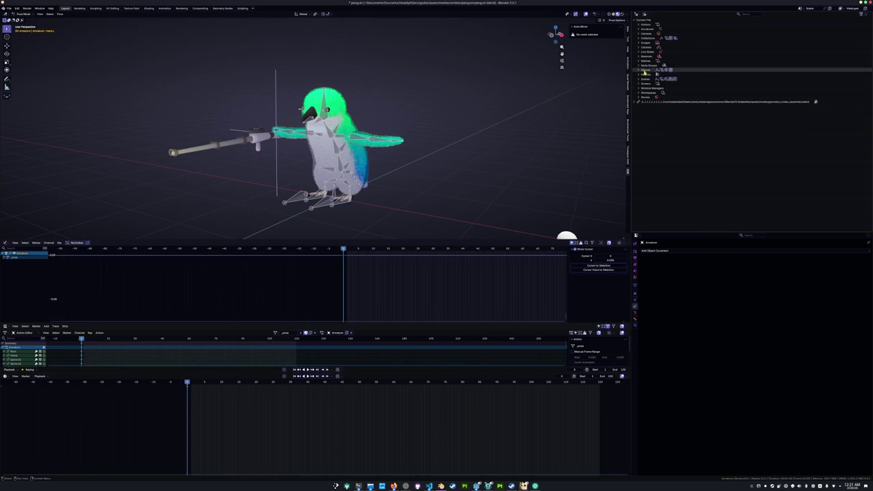
pyautogui.hotkey('ctrl', 's')
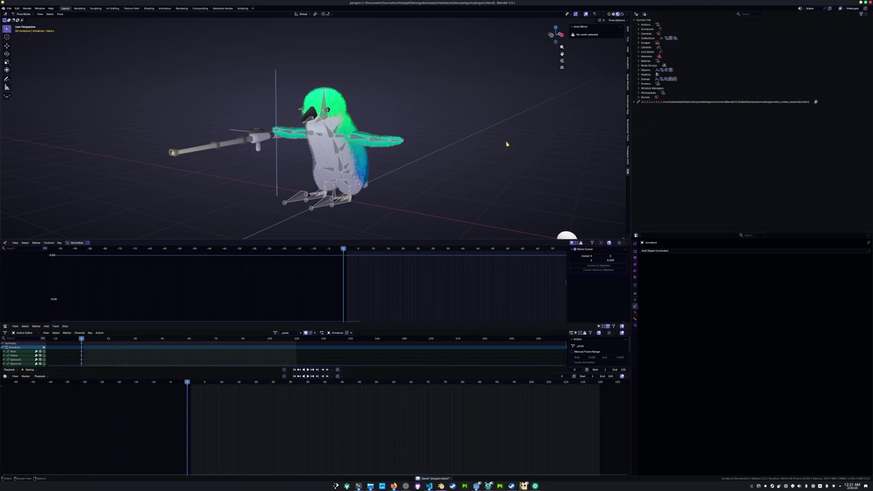
# Assign BlenderCircleAction to the penguin armature from the action list
pyautogui.click(275, 333)
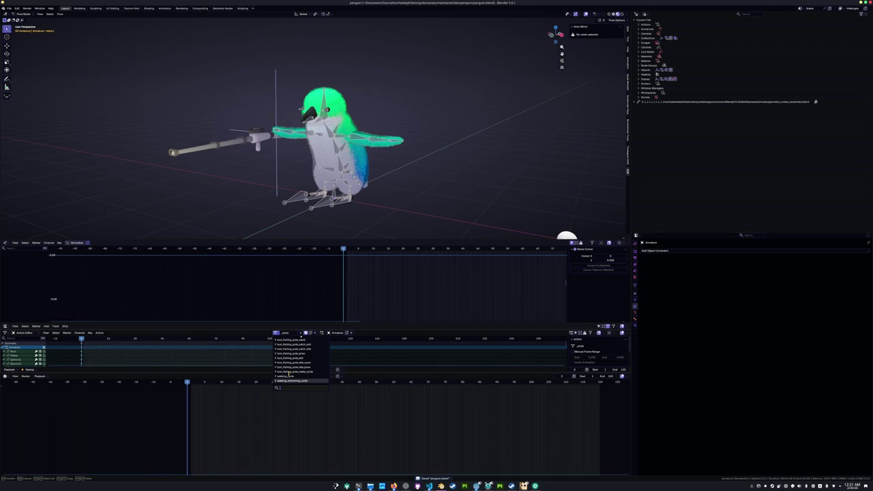
pyautogui.scroll(3, 289, 376)
pyautogui.scroll(3, 289, 373)
pyautogui.scroll(3, 289, 372)
pyautogui.scroll(3, 289, 371)
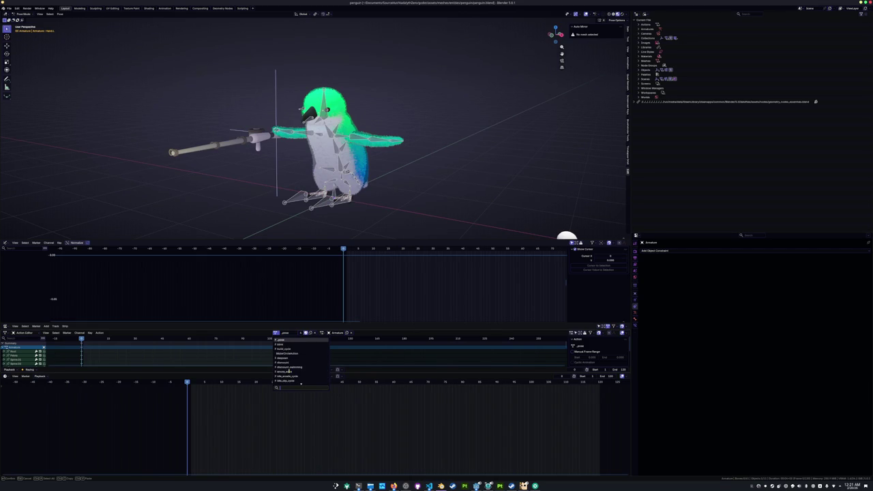
pyautogui.click(287, 353)
pyautogui.scroll(-4, 456, 175)
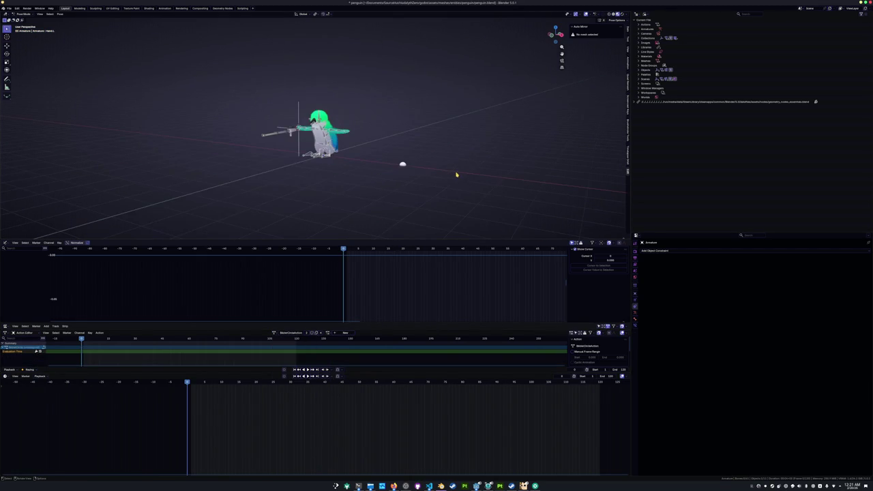
# Switch the outliner to Scenes view, expand the scene tree, select Empty, and toggle Camera
pyautogui.click(645, 15)
pyautogui.click(650, 25)
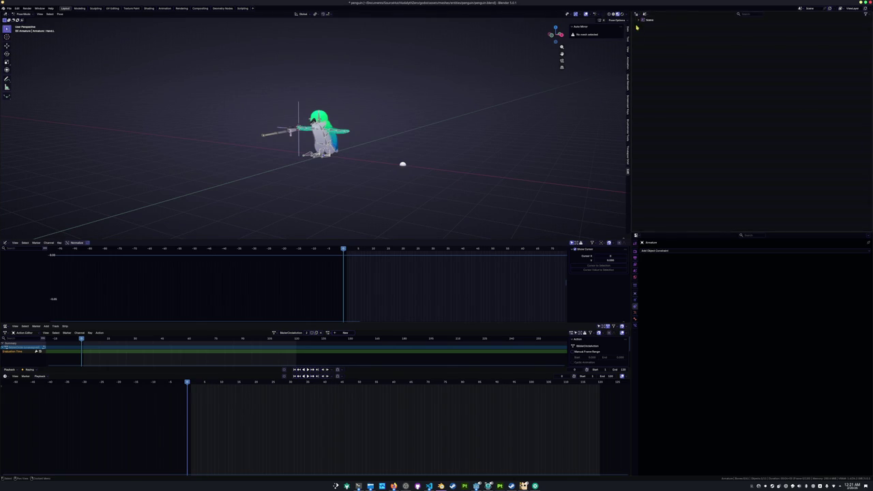
pyautogui.click(639, 20)
pyautogui.keyDown('shift'); pyautogui.click(643, 30); pyautogui.keyUp('shift')
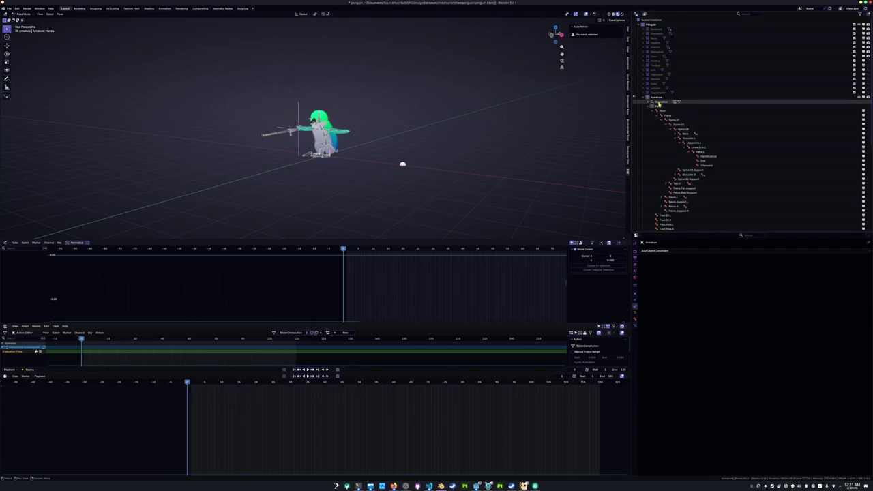
pyautogui.scroll(-5, 658, 105)
pyautogui.click(858, 226)
pyautogui.click(639, 222)
pyautogui.click(639, 223)
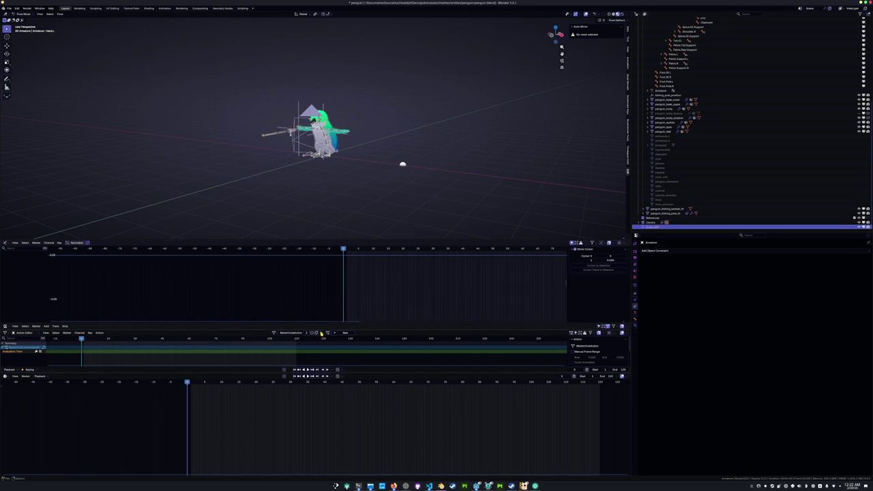
# Save penguin.blend, then purge unused data via File > Clean Up, confirming Delete
pyautogui.hotkey('ctrl', 's')
pyautogui.click(9, 8)
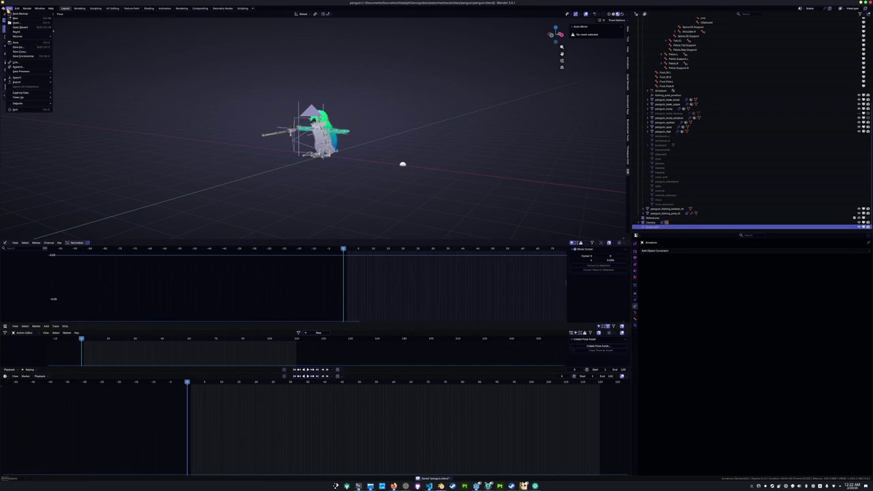
pyautogui.moveTo(18, 97)
pyautogui.click(71, 99)
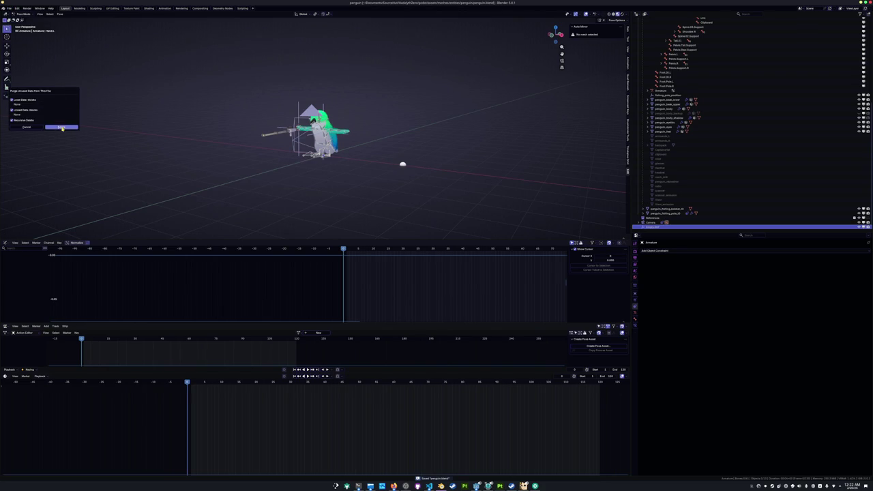
pyautogui.click(62, 127)
pyautogui.scroll(5, 661, 136)
# Switch to the scene camera view and toggle the viewport shading brighter and back
pyautogui.scroll(-5, 672, 116)
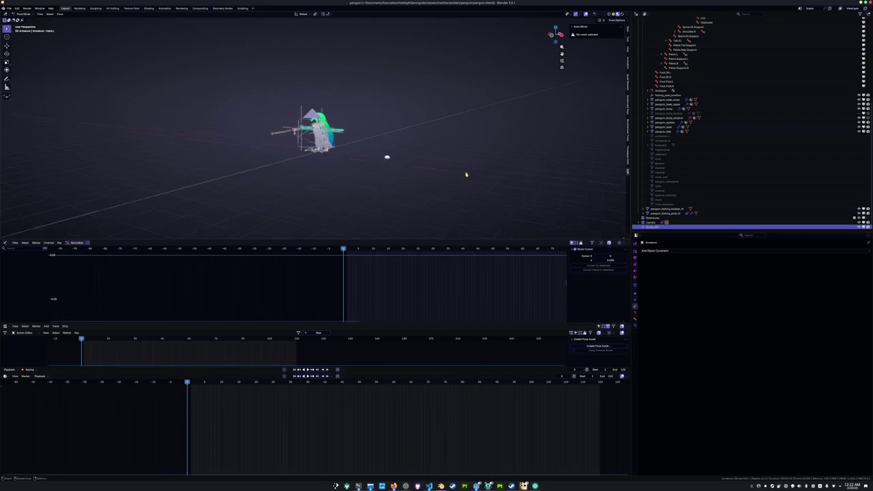
pyautogui.press('KP_0')
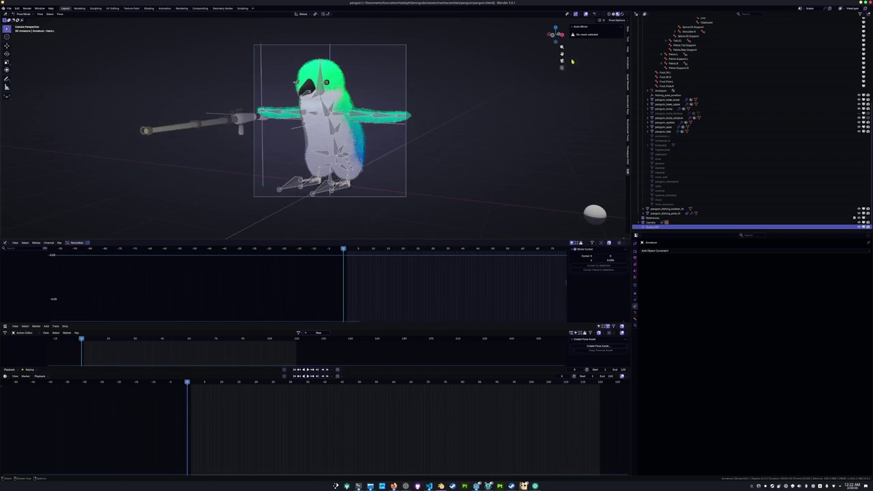
pyautogui.click(621, 15)
pyautogui.click(618, 14)
# Select the Foot.Pole.R bone and assign the tool_fishing_pole_idle_cycle action to the rig
pyautogui.click(291, 182)
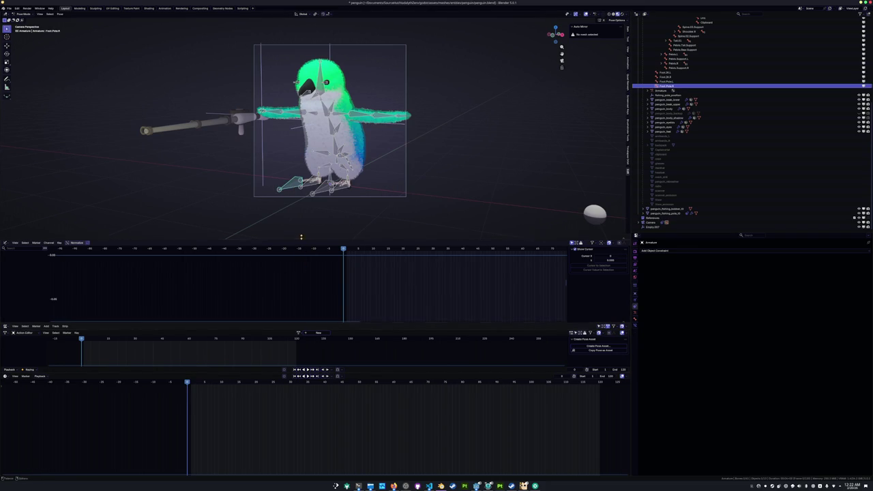
pyautogui.click(298, 332)
pyautogui.scroll(-4, 311, 362)
pyautogui.scroll(-5, 310, 362)
pyautogui.scroll(-5, 311, 362)
pyautogui.scroll(-3, 311, 362)
pyautogui.scroll(-3, 311, 362)
pyautogui.scroll(1, 311, 363)
pyautogui.scroll(-1, 311, 363)
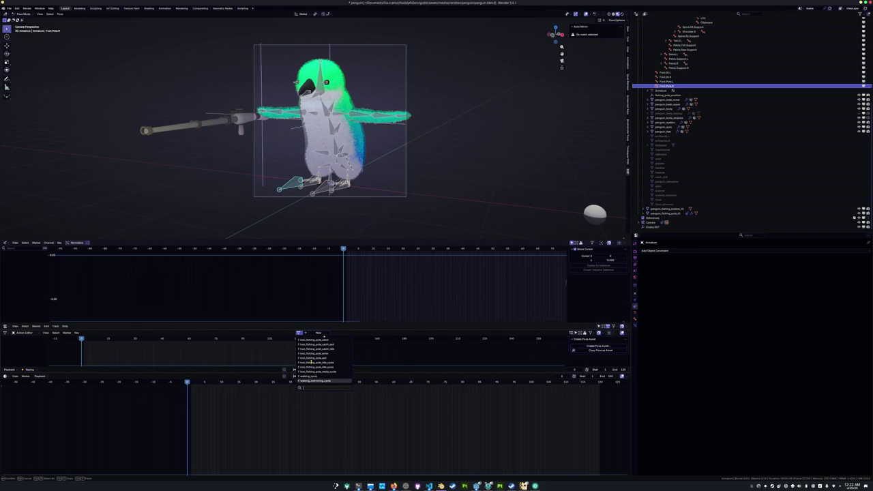
pyautogui.scroll(2, 311, 362)
pyautogui.scroll(1, 311, 362)
pyautogui.scroll(2, 311, 362)
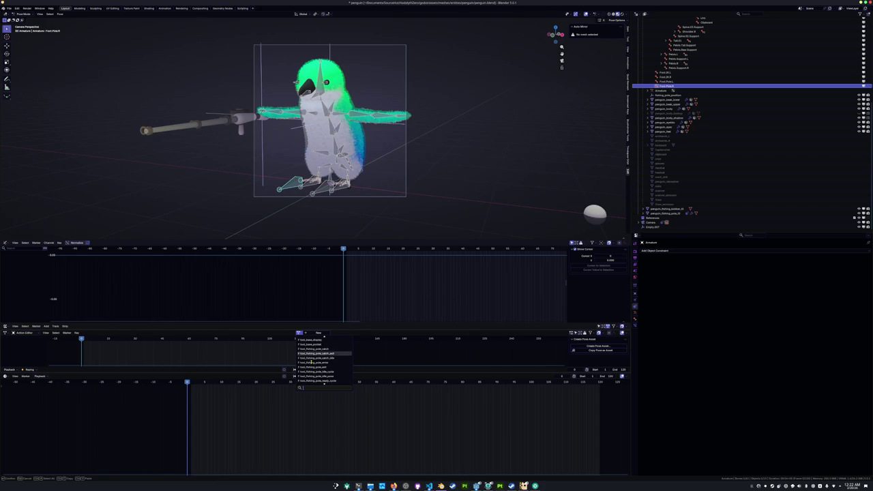
pyautogui.scroll(4, 311, 362)
pyautogui.scroll(-4, 311, 363)
pyautogui.scroll(-3, 311, 362)
pyautogui.scroll(-2, 311, 363)
pyautogui.scroll(1, 311, 363)
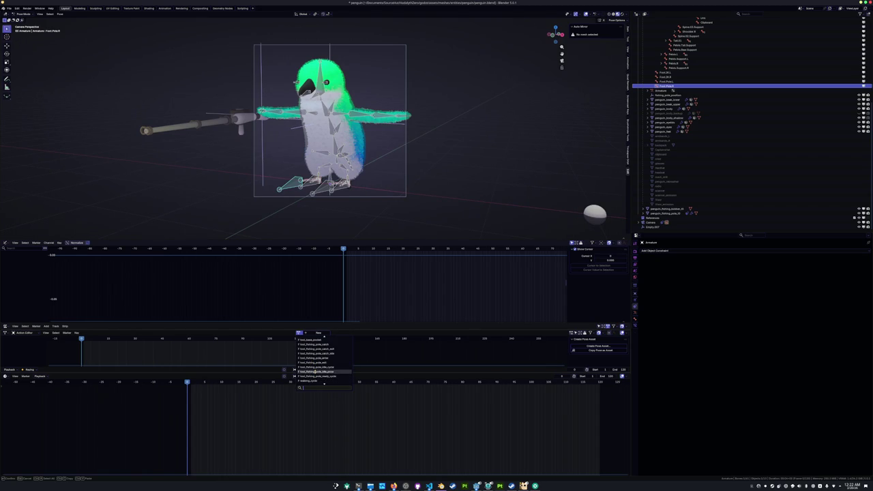
pyautogui.click(316, 367)
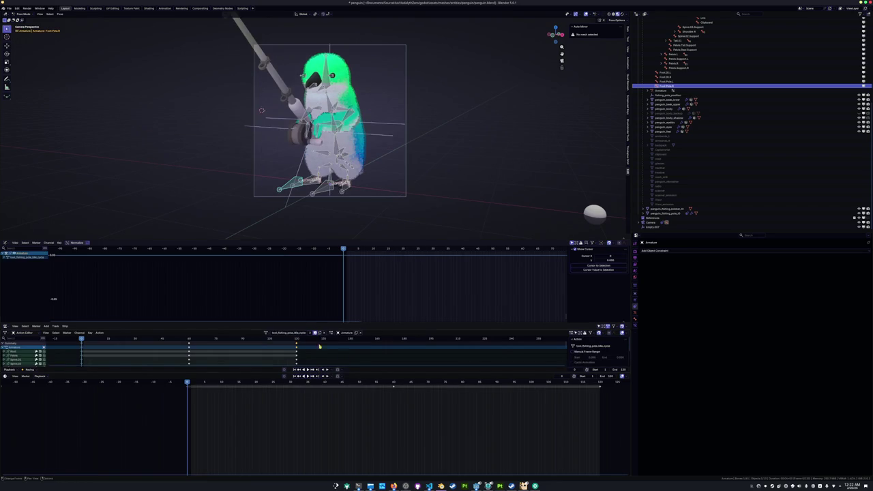
# Orbit away from the camera, switch to Object Mode and deselect the armature to hide its bones
pyautogui.moveTo(368, 205); pyautogui.dragTo(387, 197, button='middle')
pyautogui.hotkey('ctrl', 'Tab')
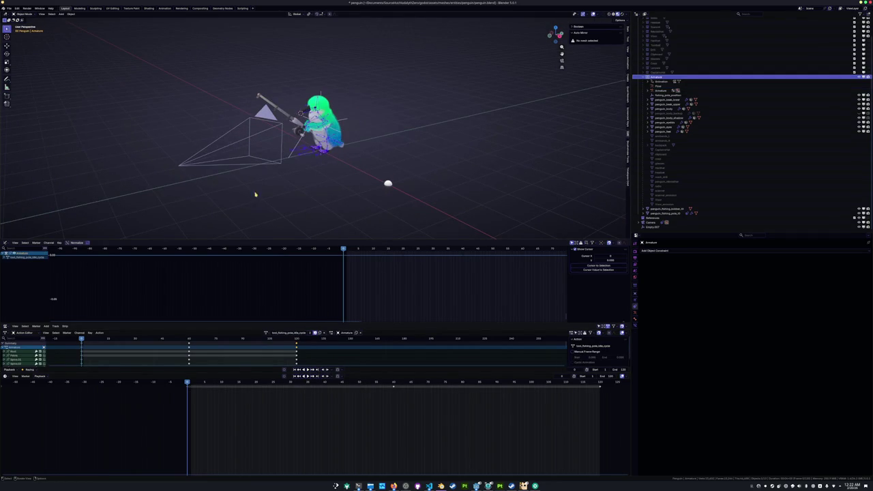
pyautogui.scroll(4, 293, 188)
pyautogui.click(306, 188)
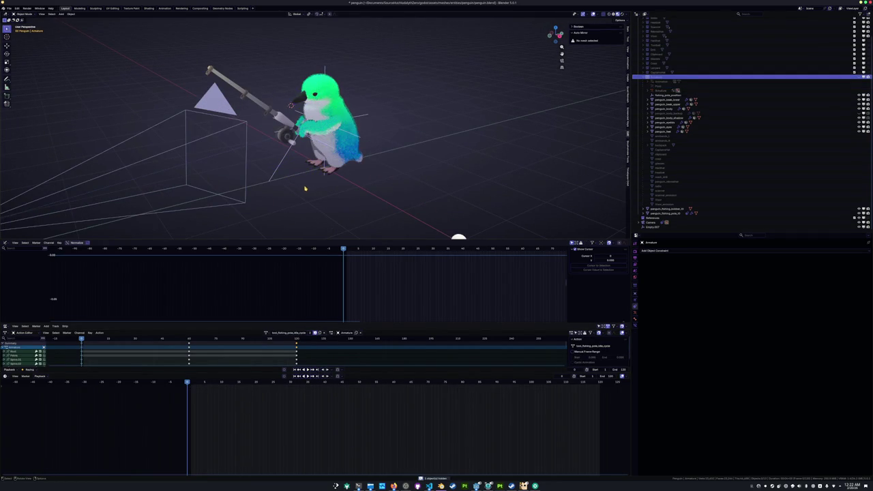
# Capture a region screenshot around the penguin, then return to the scene camera view
pyautogui.press('Print')
pyautogui.moveTo(184, 42); pyautogui.dragTo(423, 218)
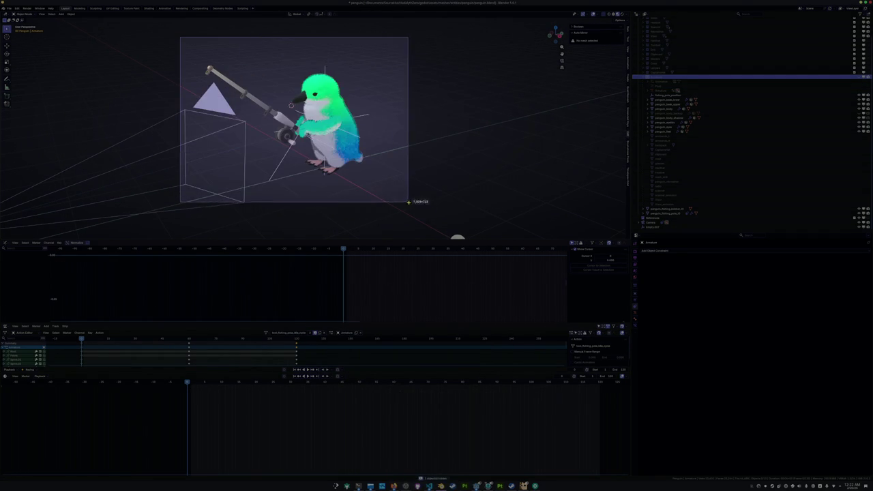
pyautogui.press('Return')
pyautogui.press('KP_0')
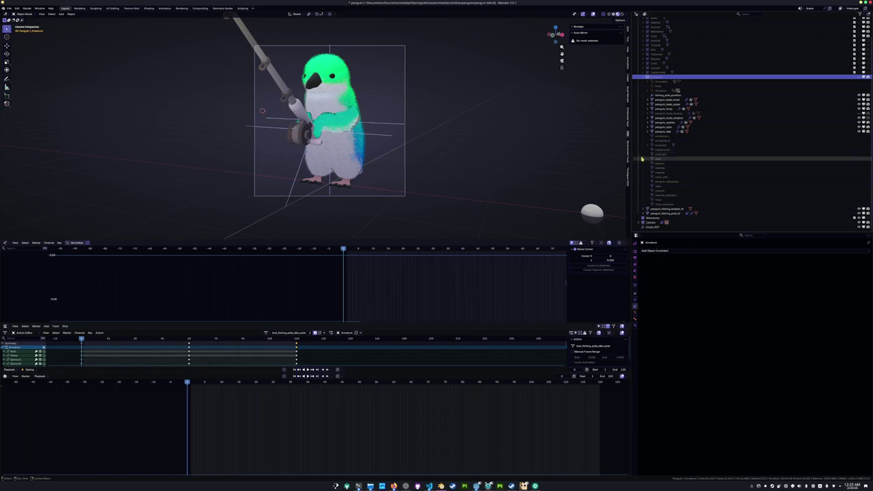
# Expand and collapse object entries in the Outliner to inspect their contents
pyautogui.scroll(2, 648, 144)
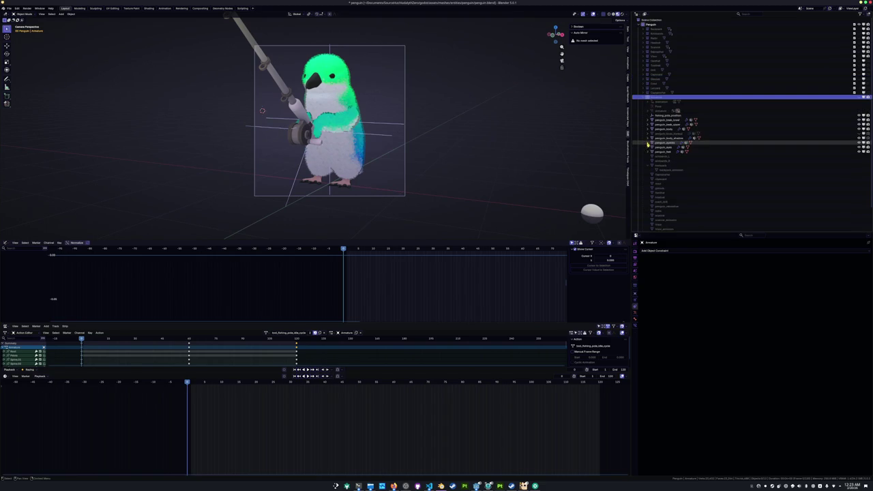
pyautogui.click(648, 133)
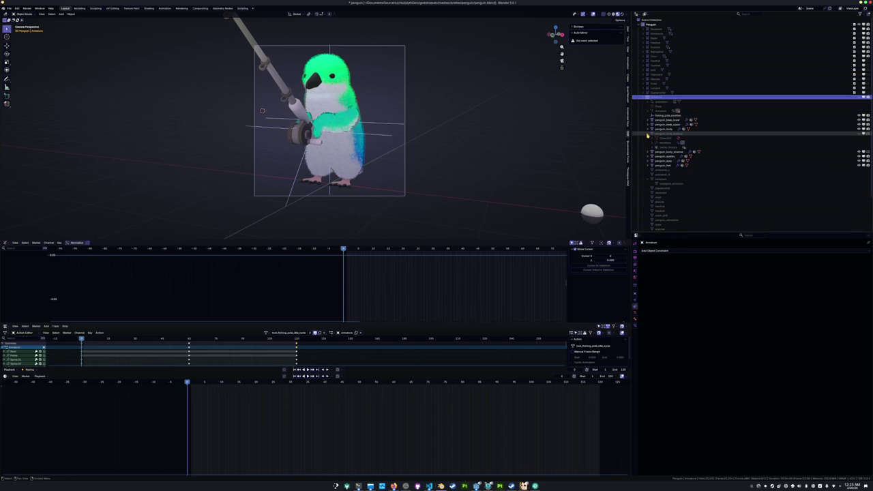
pyautogui.click(648, 134)
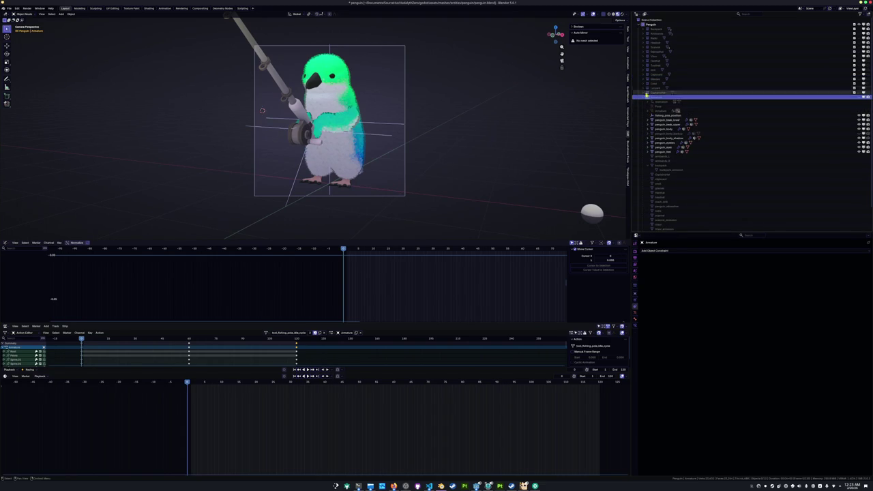
pyautogui.click(645, 29)
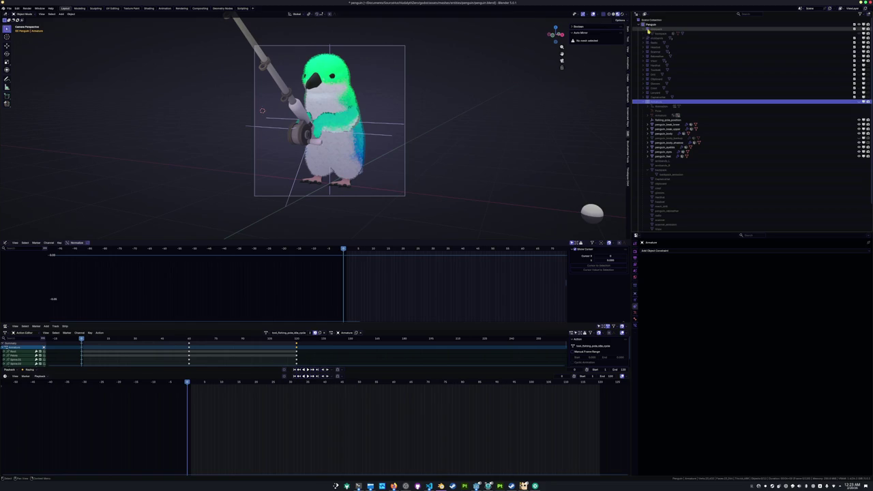
# Try the Outliner filter with 'bon', clear it, and set Display Mode to Blender File
pyautogui.click(644, 29)
pyautogui.click(747, 14)
pyautogui.write('bo')
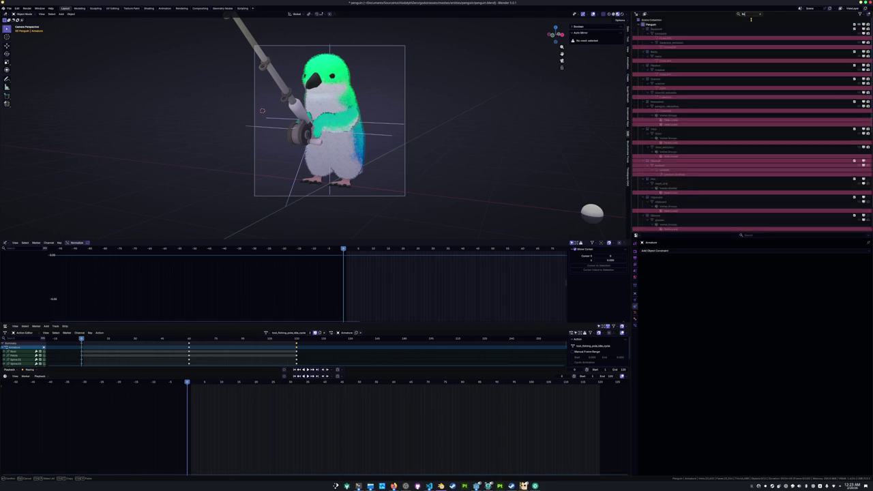
pyautogui.write('n')
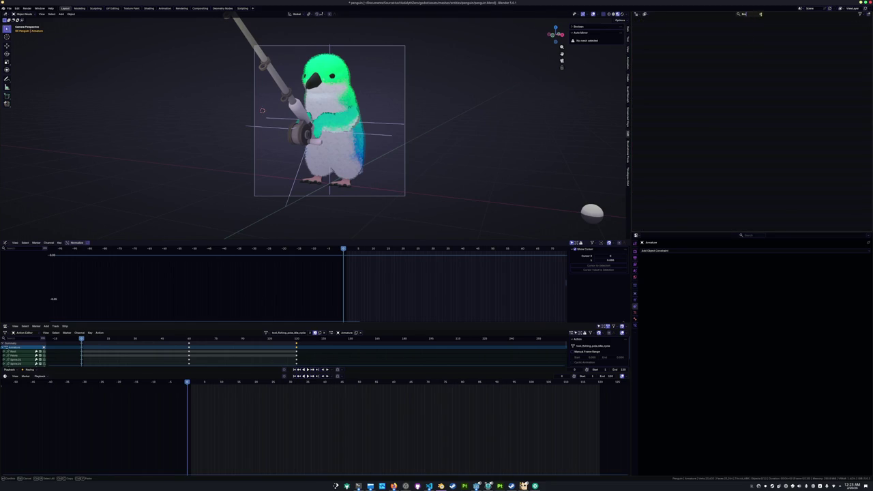
pyautogui.press('BackSpace')
pyautogui.press('BackSpace')
pyautogui.press('BackSpace')
pyautogui.click(645, 14)
pyautogui.click(656, 41)
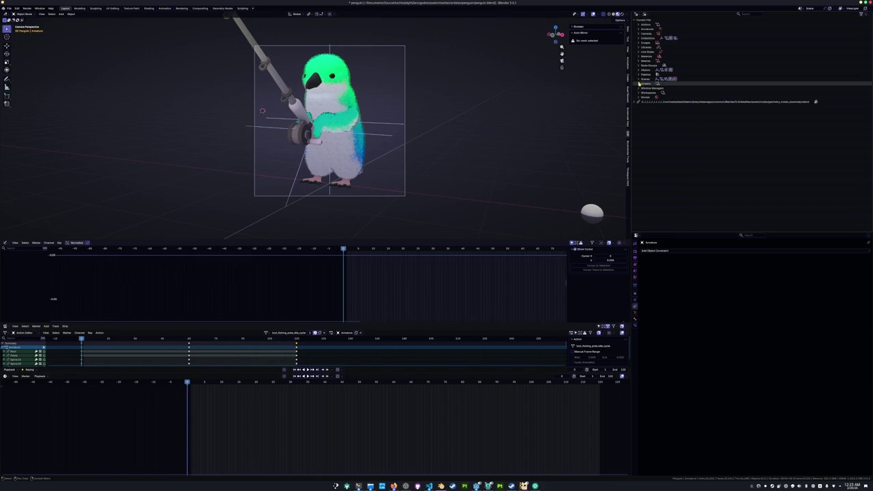
# Expand Actions in the Blender File list and delete one action from the file
pyautogui.click(638, 25)
pyautogui.click(644, 56)
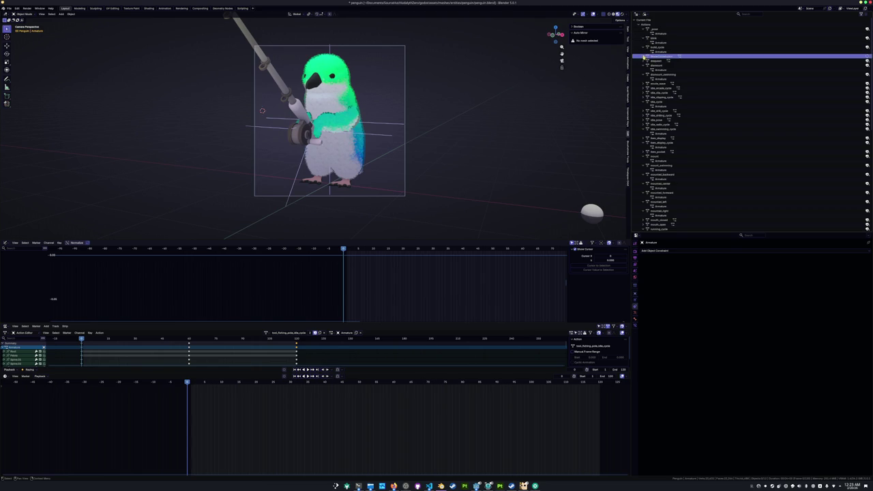
pyautogui.press('Delete')
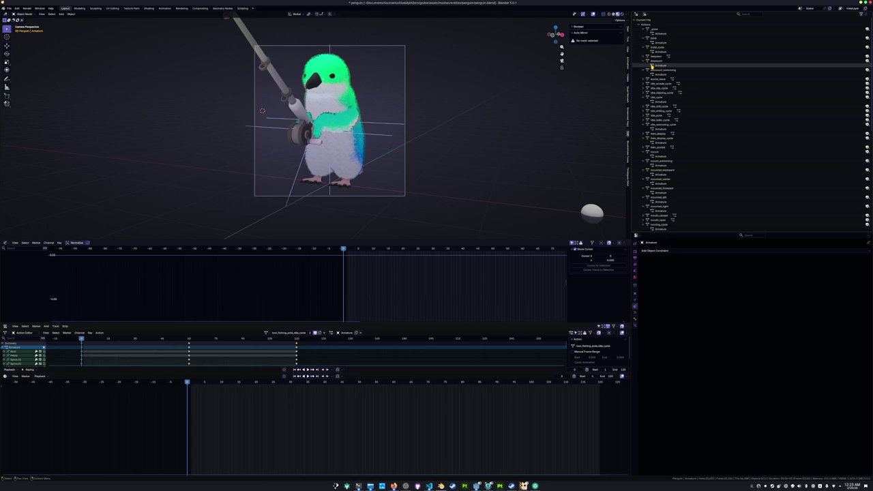
# Assign idle_cycle as the rig's active action from the Action Editor list
pyautogui.click(266, 333)
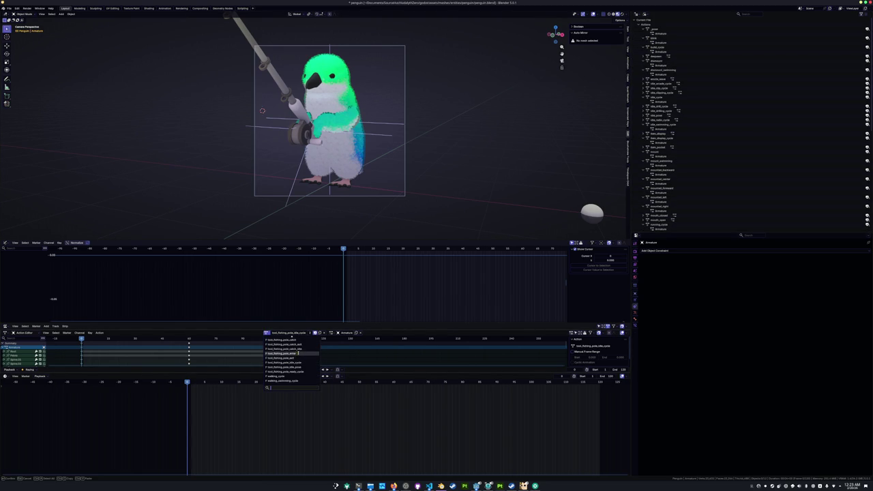
pyautogui.scroll(5, 298, 352)
pyautogui.scroll(2, 297, 352)
pyautogui.scroll(2, 297, 352)
pyautogui.scroll(3, 296, 350)
pyautogui.scroll(2, 295, 348)
pyautogui.scroll(-1, 293, 354)
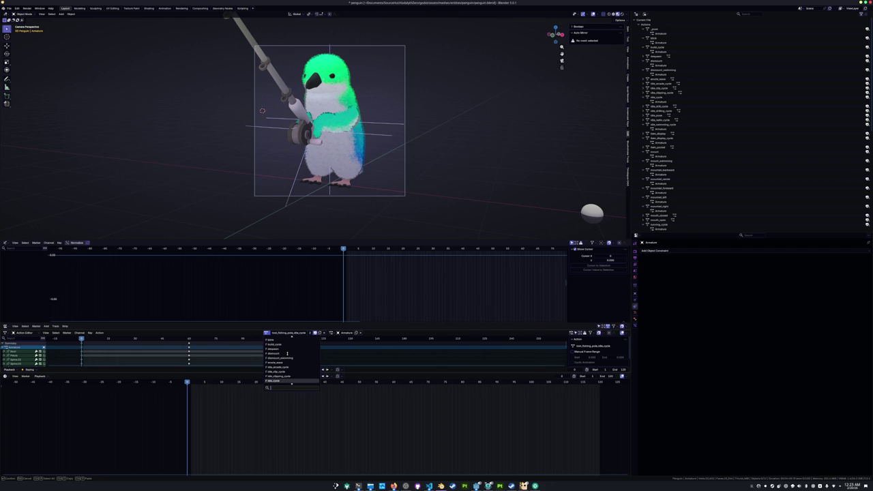
pyautogui.scroll(-2, 286, 369)
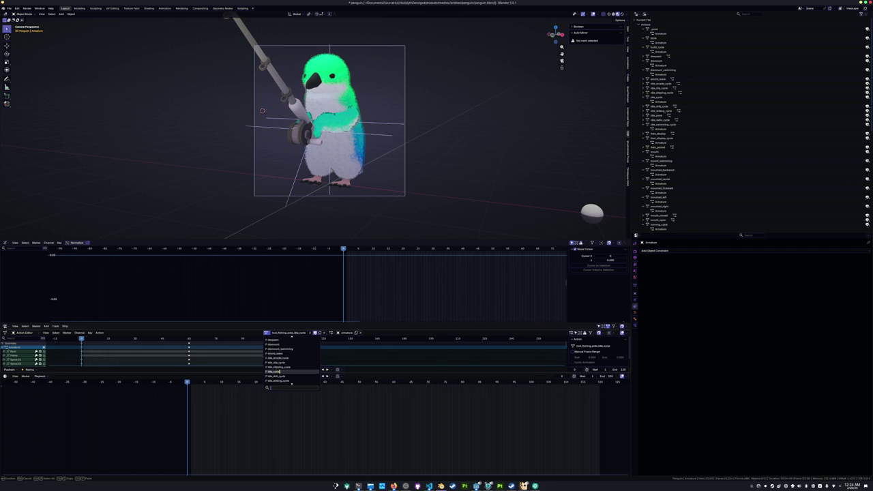
pyautogui.click(272, 372)
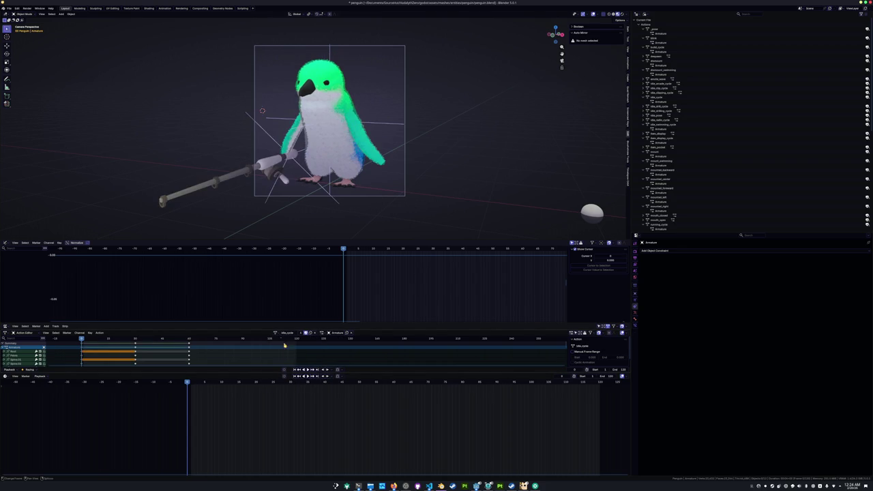
# Make emote_wave the rig's active action and play it
pyautogui.click(276, 333)
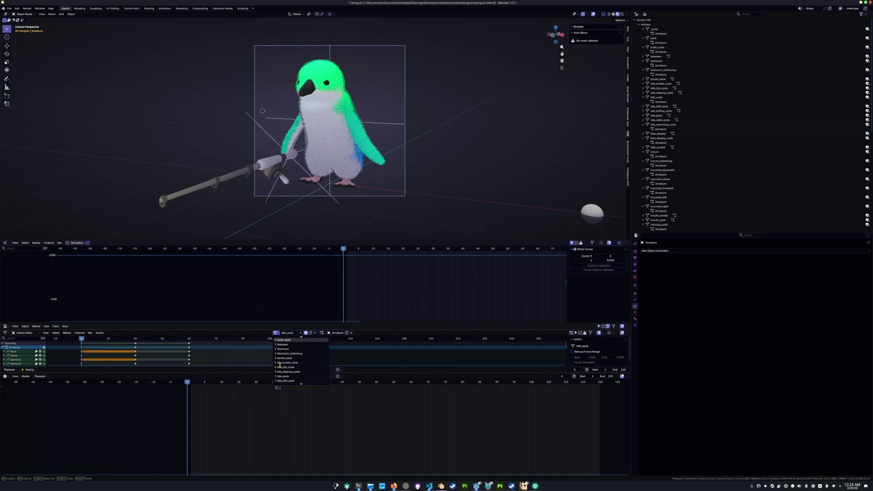
pyautogui.click(281, 362)
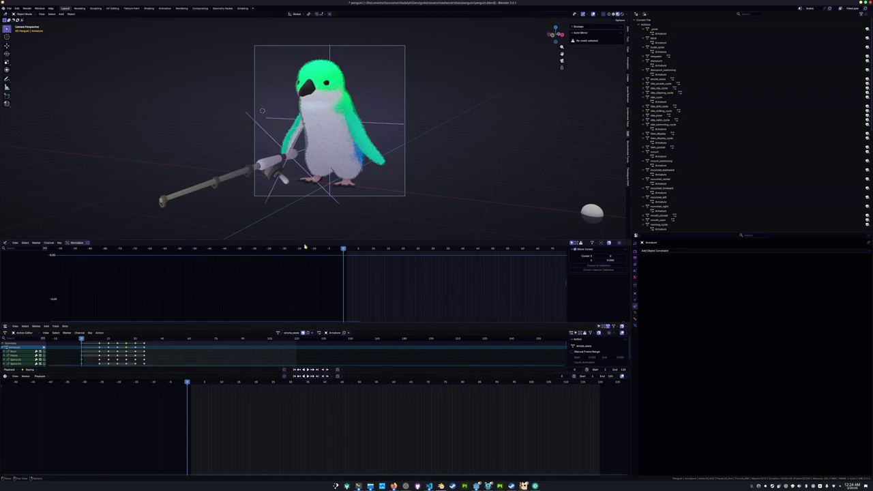
pyautogui.press('space')
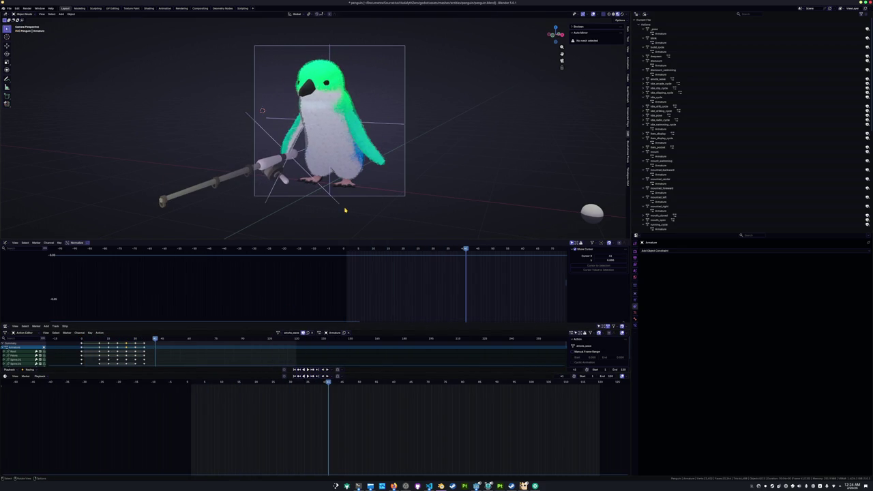
# Step back and forth through the wave poses, then save penguin.blend
pyautogui.press('Up')
pyautogui.press('Left')
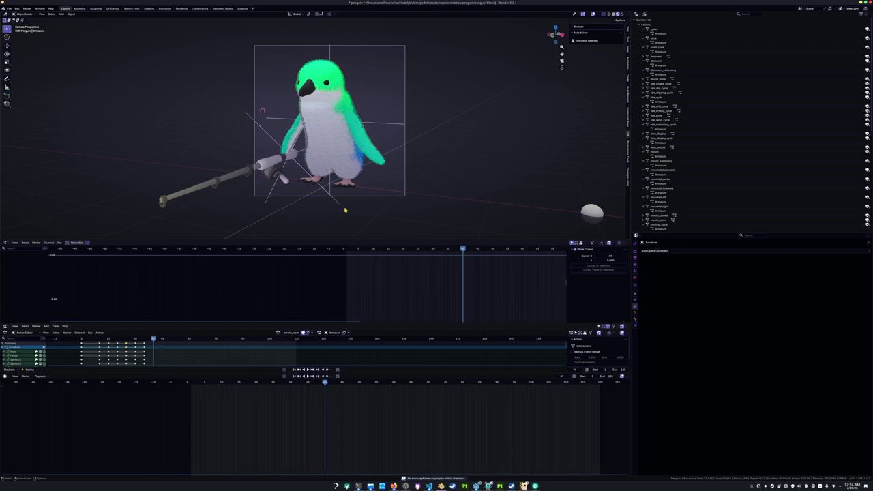
pyautogui.press('Left')
pyautogui.press('Left')
pyautogui.press('Left')
pyautogui.press('Left')
pyautogui.press('Left')
pyautogui.press('Left')
pyautogui.press('Left')
pyautogui.press('Left')
pyautogui.press('Left')
pyautogui.press('Left')
pyautogui.press('Left')
pyautogui.press('Left')
pyautogui.press('Left')
pyautogui.press('Left')
pyautogui.press('Left')
pyautogui.press('Left')
pyautogui.press('Left')
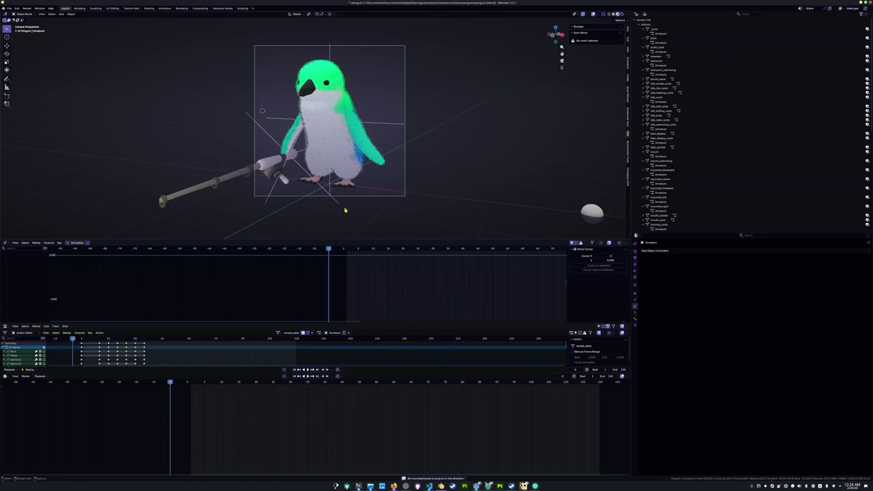
pyautogui.press('Right')
pyautogui.press('Right')
pyautogui.press('Right')
pyautogui.press('Right')
pyautogui.press('Right')
pyautogui.press('Right')
pyautogui.press('Right')
pyautogui.press('Right')
pyautogui.press('Right')
pyautogui.press('Right')
pyautogui.press('Right')
pyautogui.press('Right')
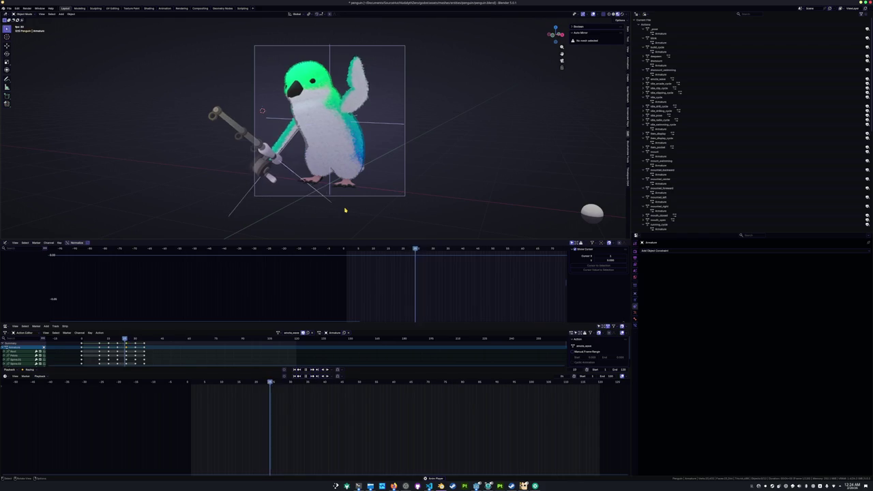
pyautogui.press('Right')
pyautogui.press('Right')
pyautogui.press('Right')
pyautogui.press('Right')
pyautogui.press('Right')
pyautogui.press('Right')
pyautogui.press('Left')
pyautogui.press('Left')
pyautogui.press('Left')
pyautogui.press('Left')
pyautogui.press('Left')
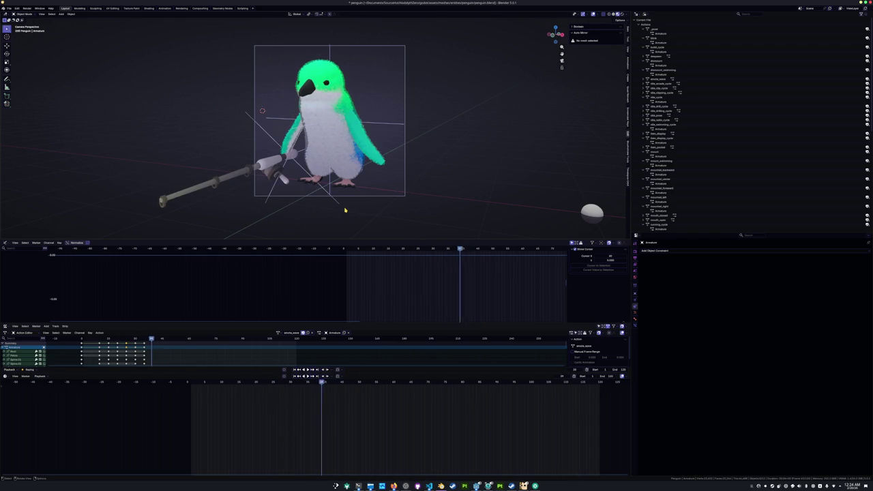
pyautogui.press('Left')
pyautogui.press('Left')
pyautogui.press('Left')
pyautogui.press('Left')
pyautogui.press('Left')
pyautogui.press('Left')
pyautogui.press('Left')
pyautogui.press('Left')
pyautogui.press('Left')
pyautogui.press('Left')
pyautogui.press('Left')
pyautogui.press('Left')
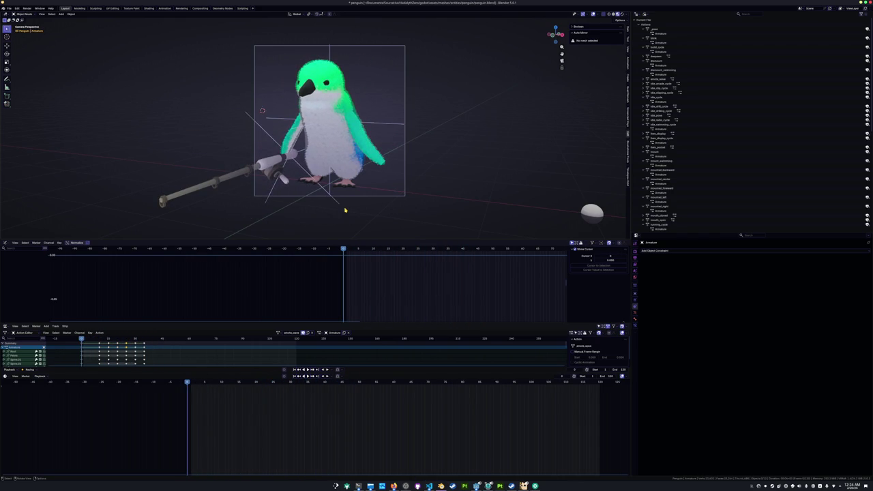
pyautogui.press('Right')
pyautogui.press('Right')
pyautogui.press('Right')
pyautogui.press('Right')
pyautogui.press('Right')
pyautogui.press('Right')
pyautogui.press('Left')
pyautogui.press('Left')
pyautogui.press('Left')
pyautogui.press('Left')
pyautogui.press('Left')
pyautogui.press('Left')
pyautogui.press('Left')
pyautogui.press('Left')
pyautogui.press('Left')
pyautogui.hotkey('ctrl', 's')
# Save the file and switch the Outliner Display Mode back to View Layer
pyautogui.scroll(-1, 402, 164)
pyautogui.scroll(2, 407, 170)
pyautogui.scroll(3, 423, 164)
pyautogui.hotkey('ctrl', 's')
pyautogui.scroll(-3, 472, 144)
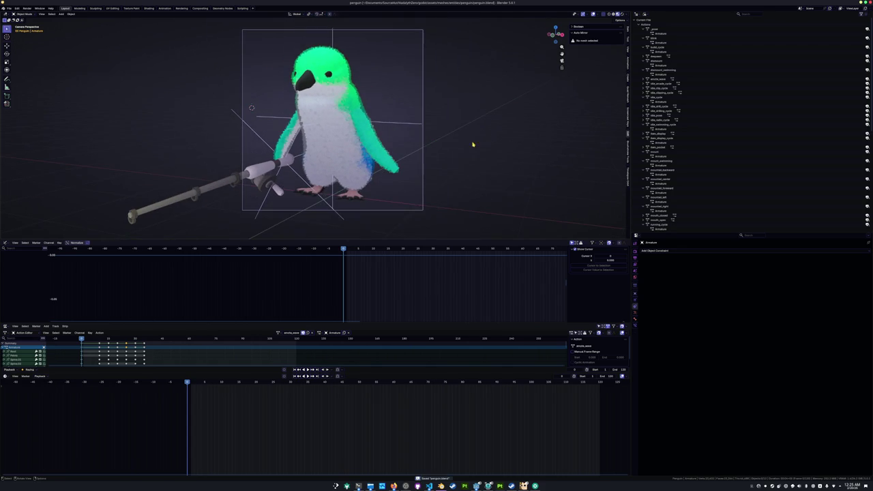
pyautogui.click(635, 15)
pyautogui.click(645, 15)
pyautogui.click(653, 30)
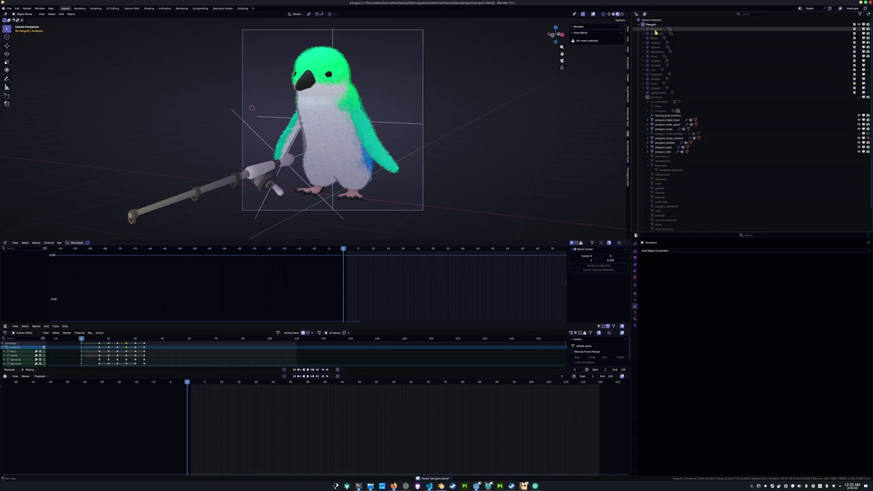
# Select penguin_body_backup, go to camera view, save penguin.blend and orbit to the penguin's side
pyautogui.scroll(-2, 682, 130)
pyautogui.click(675, 109)
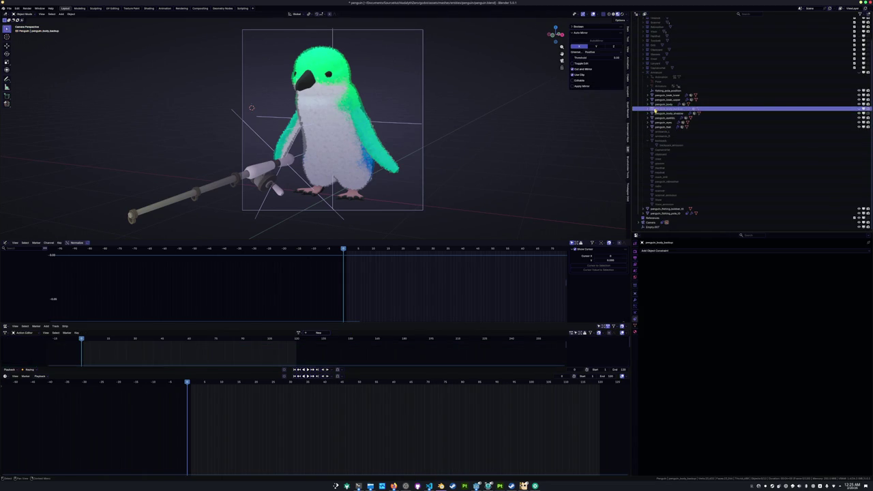
pyautogui.press('KP_0')
pyautogui.hotkey('ctrl', 's')
pyautogui.moveTo(354, 116)
pyautogui.mouseDown(button='middle')
pyautogui.moveTo(391, 104)
pyautogui.moveTo(368, 109)
pyautogui.mouseUp(button='middle')
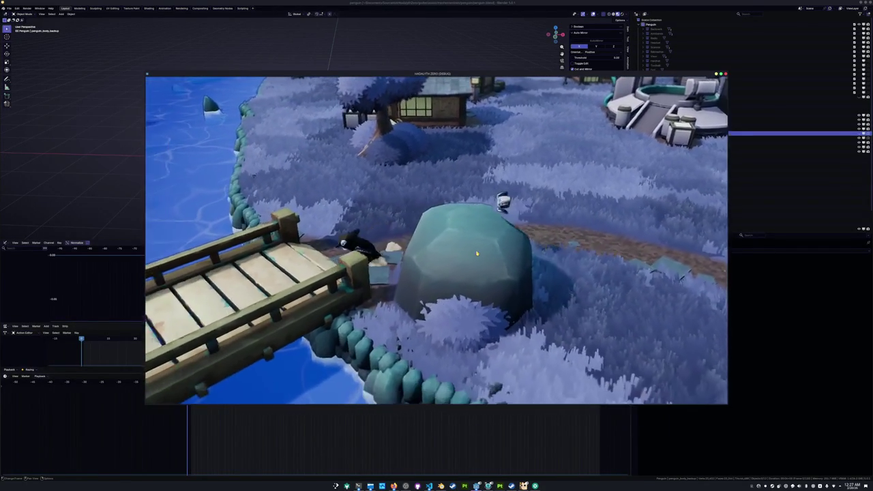
# Walk the penguin off the wooden bridge with the A key and back onto it
pyautogui.press('a')
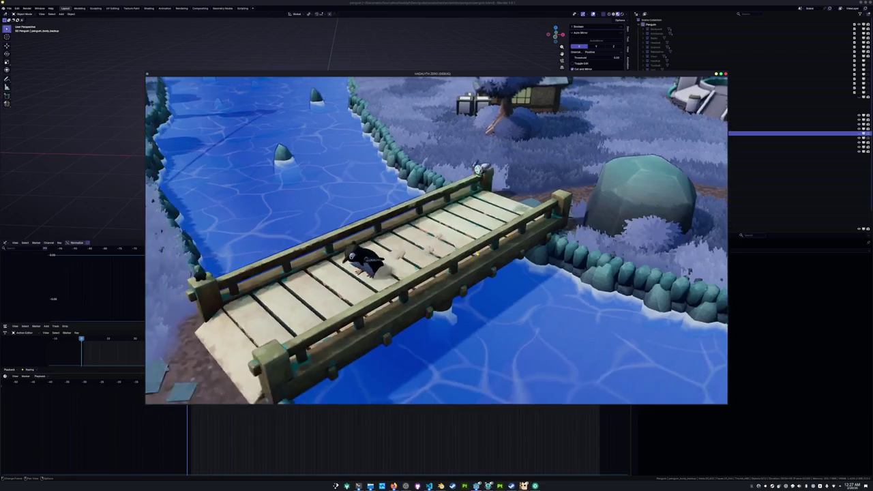
pyautogui.press('a')
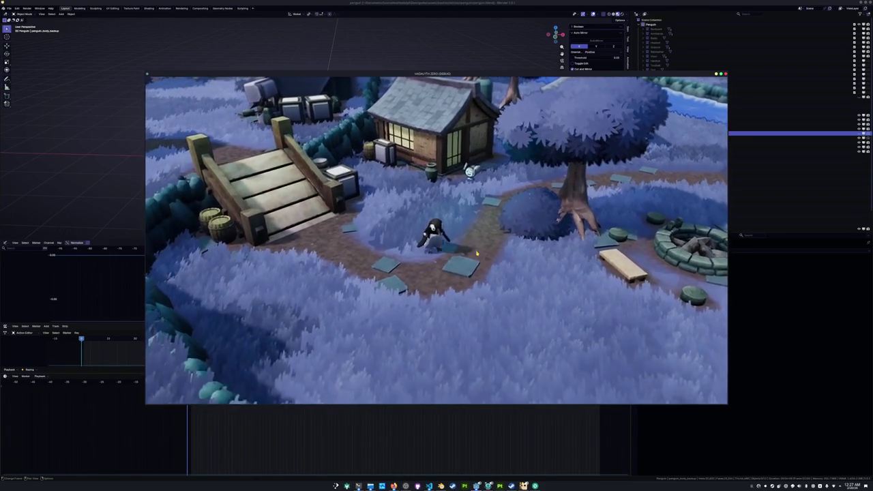
pyautogui.press('a')
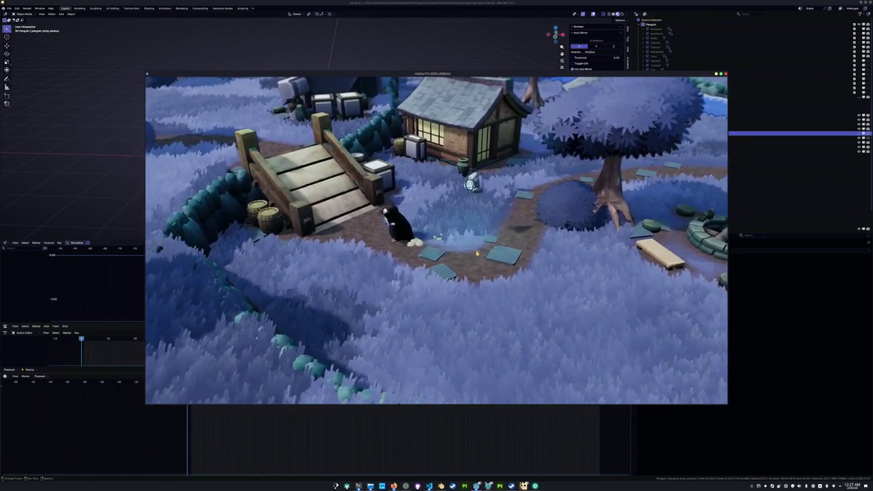
pyautogui.press('a')
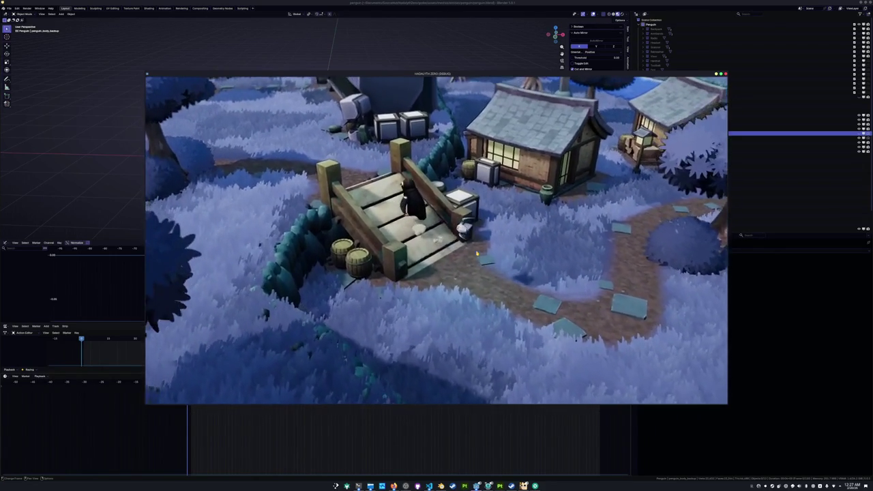